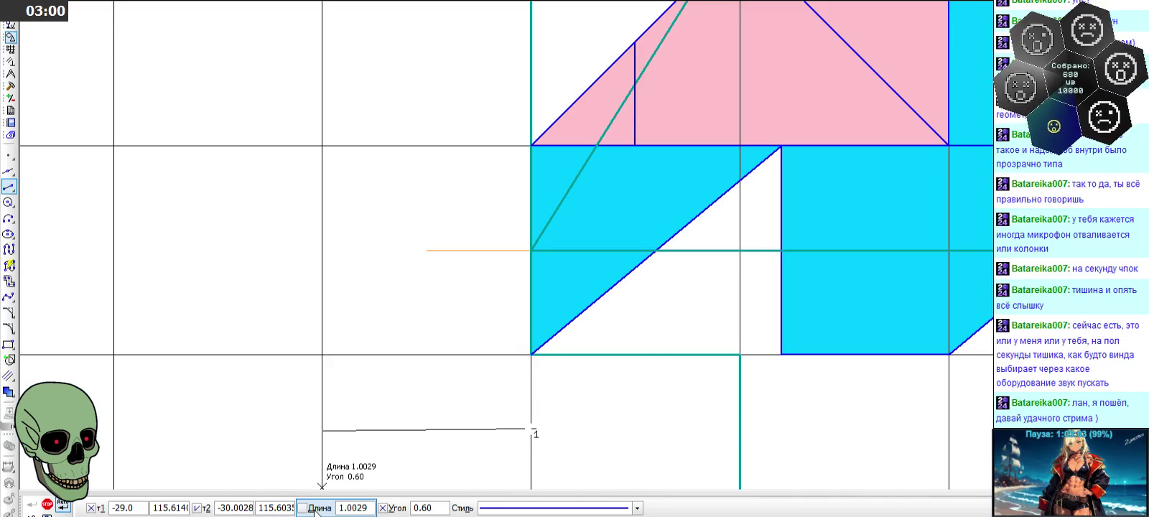
# - Draw a 0.6-long horizontal helper segment in the cyan area
pyautogui.press('Escape')
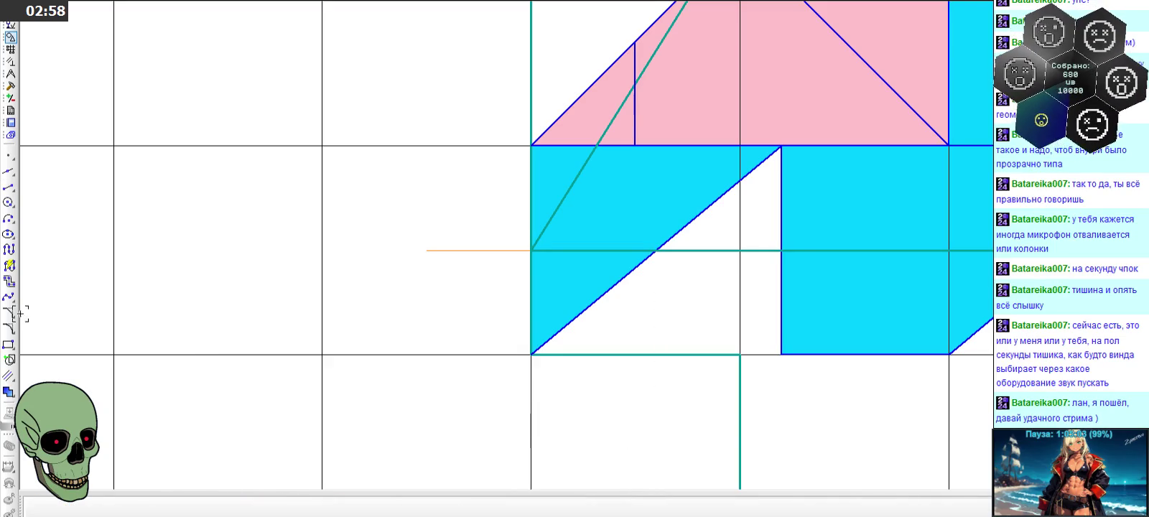
pyautogui.click(364, 511)
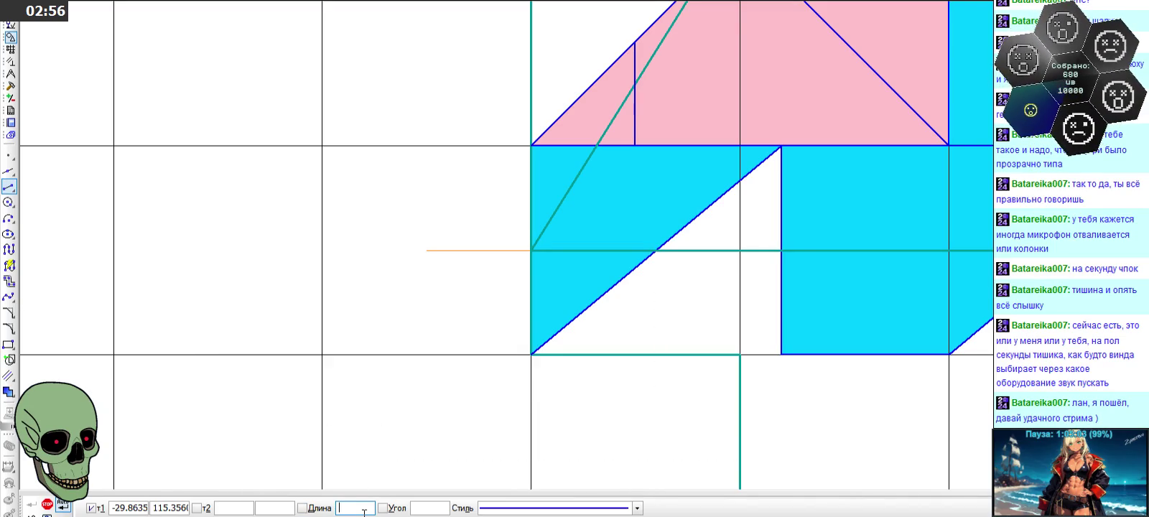
pyautogui.write('3/5')
pyautogui.press('Return')
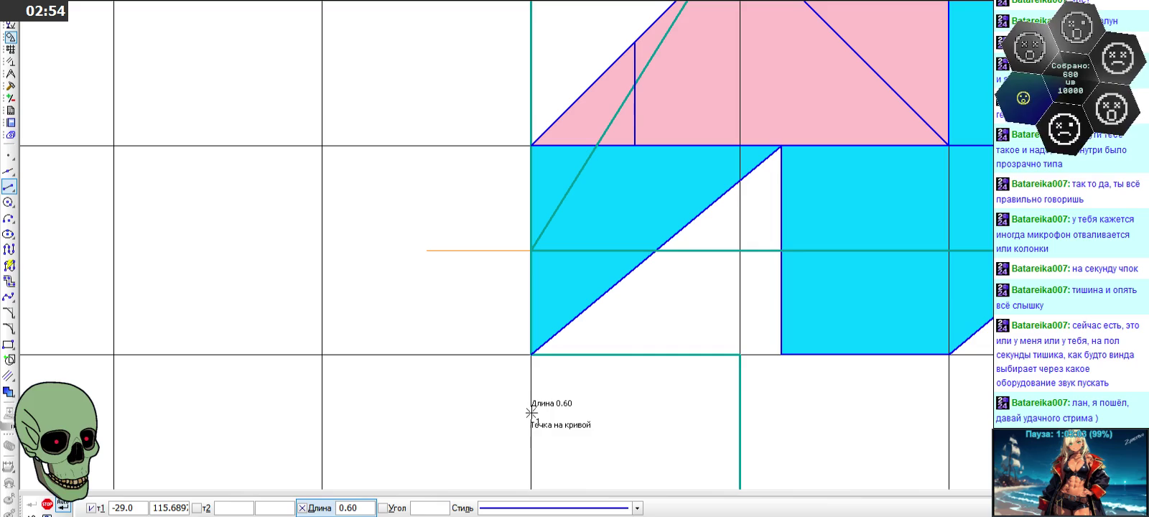
pyautogui.click(531, 412)
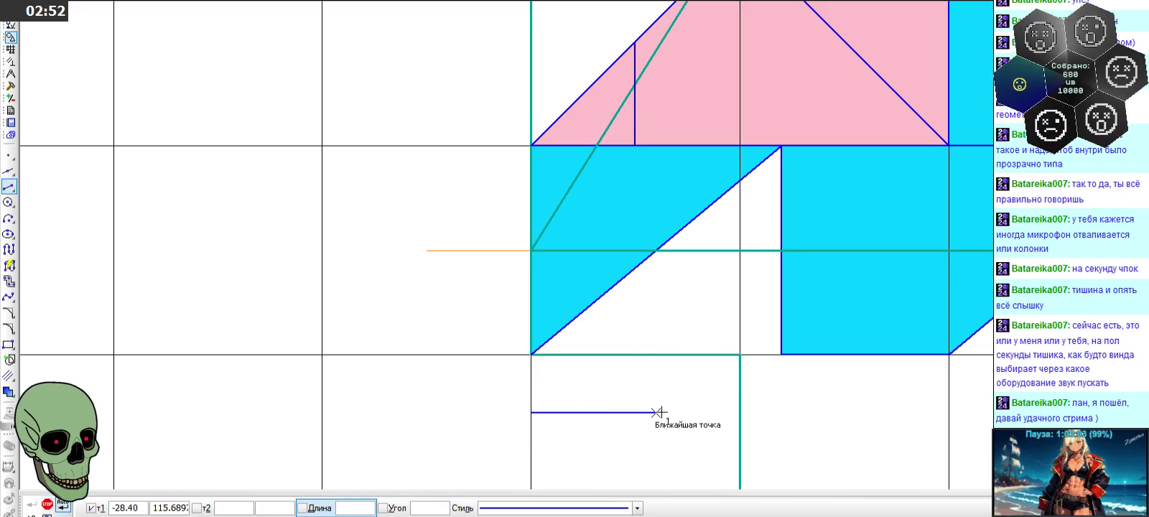
# - Add horizontal and vertical construction lines through the helper segment's end
pyautogui.click(531, 251)
pyautogui.write('2')
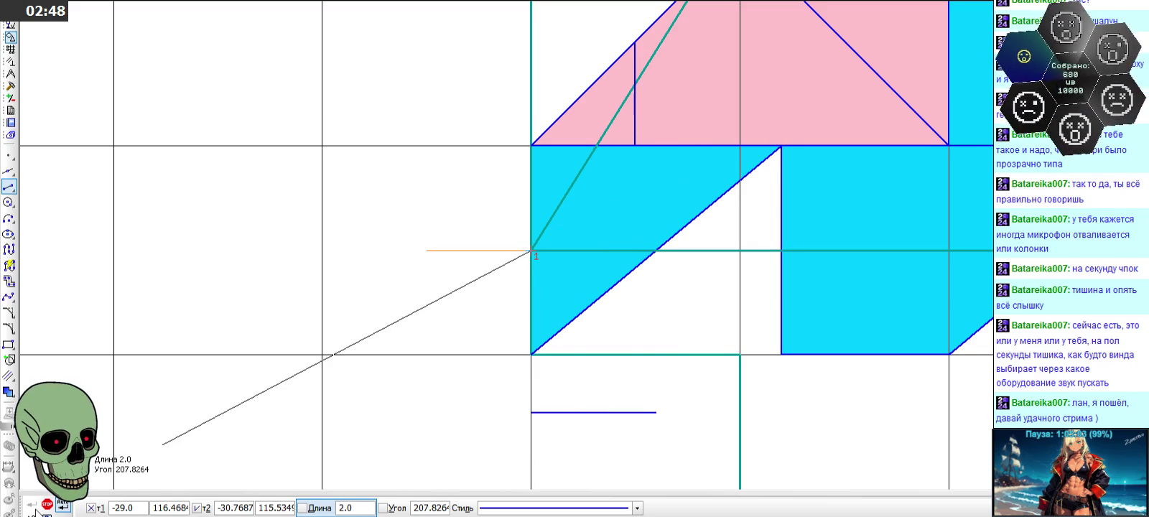
pyautogui.click(46, 504)
pyautogui.click(9, 171)
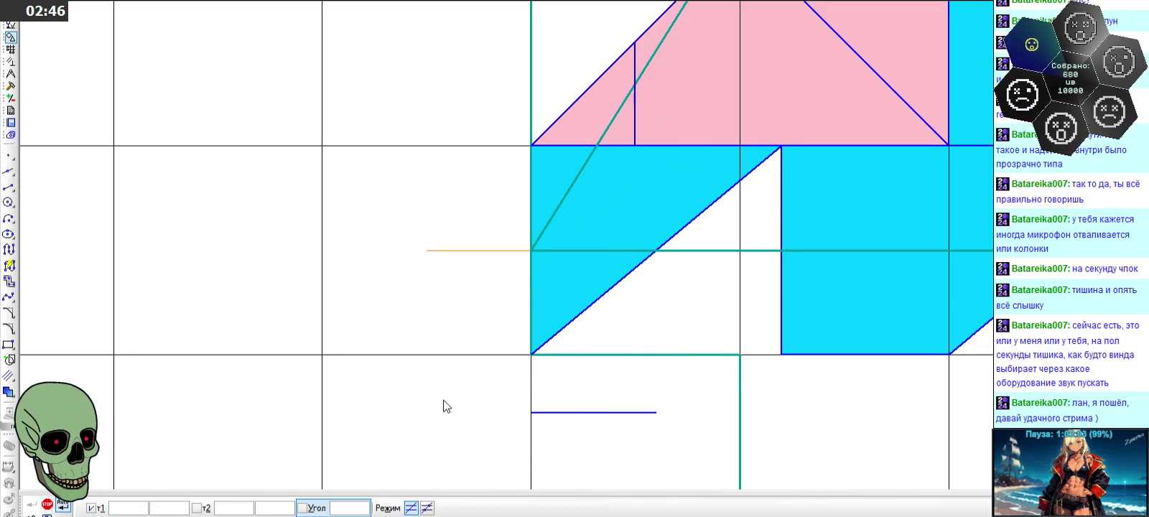
pyautogui.click(655, 413)
pyautogui.click(655, 413)
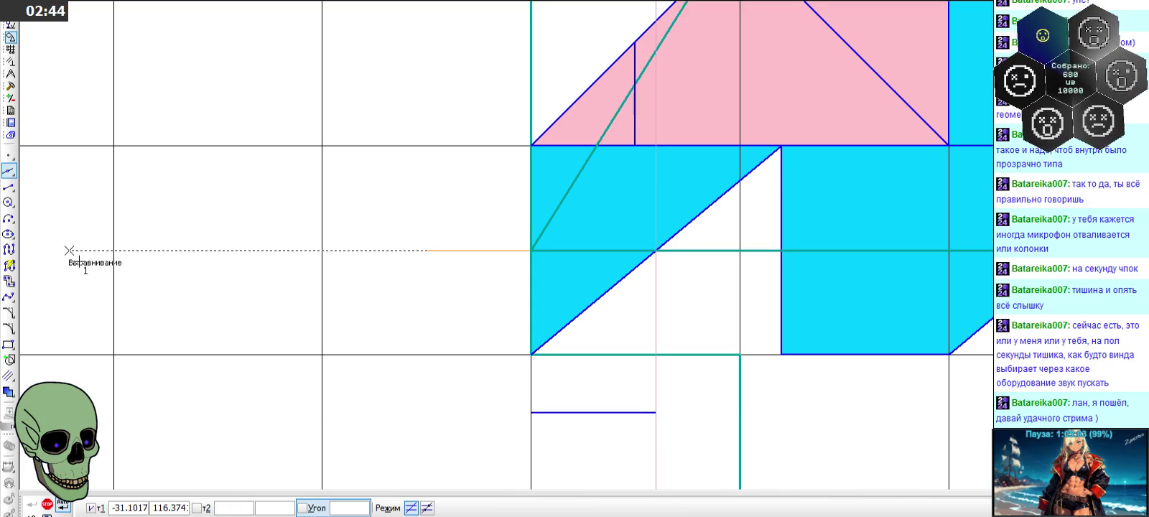
# - Draw the blue diagonal from the cyan area's left corner to the pink edge, then delete the helper
pyautogui.click(9, 186)
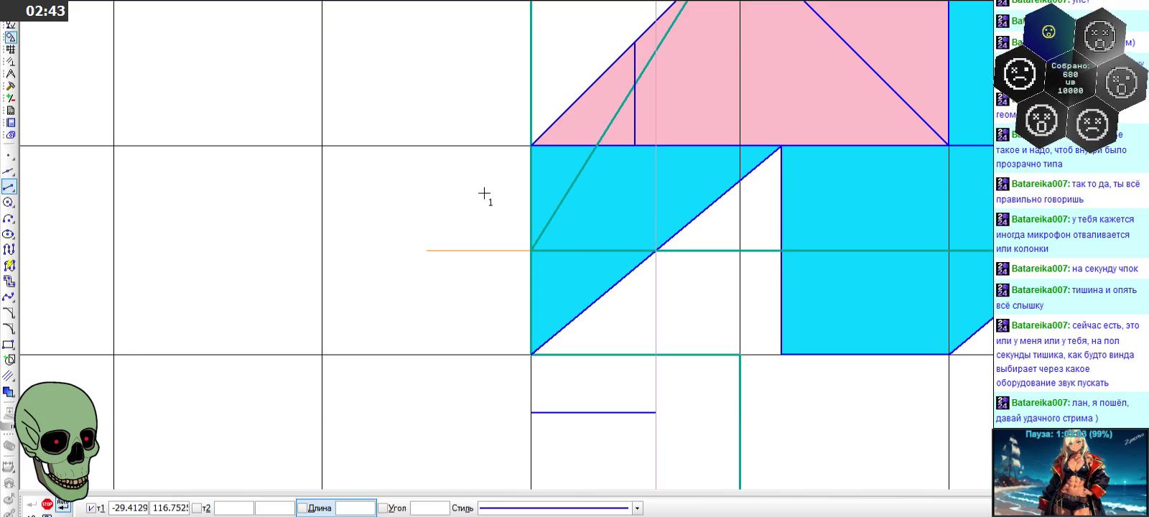
pyautogui.click(532, 251)
pyautogui.click(655, 146)
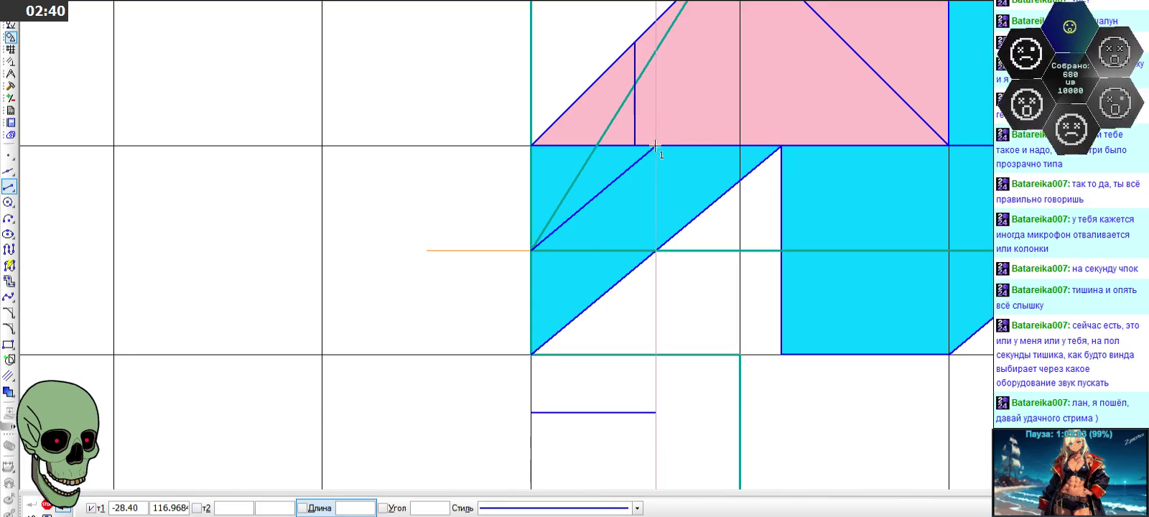
pyautogui.click(47, 504)
pyautogui.click(605, 413)
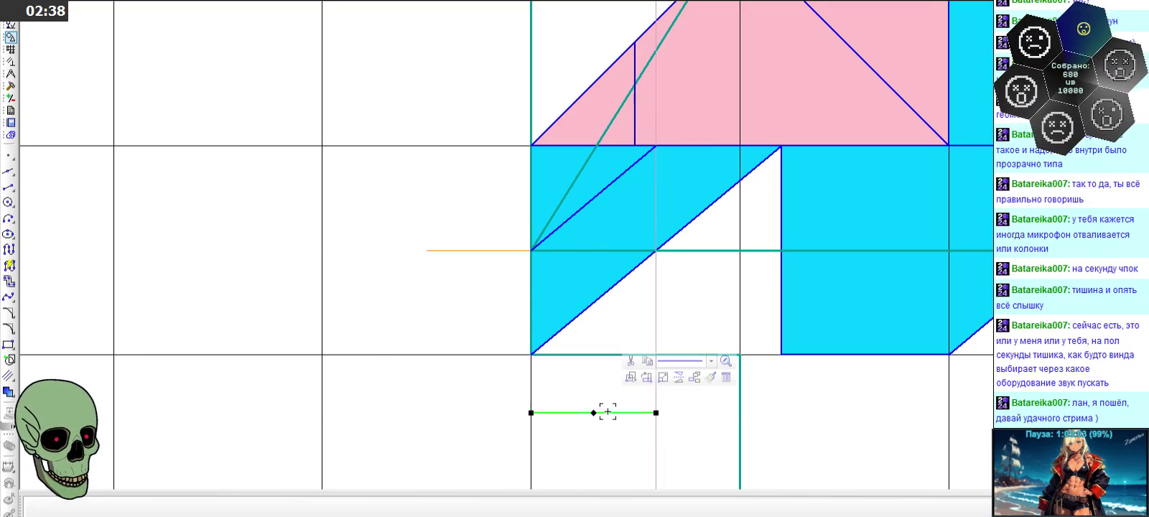
pyautogui.press('Delete')
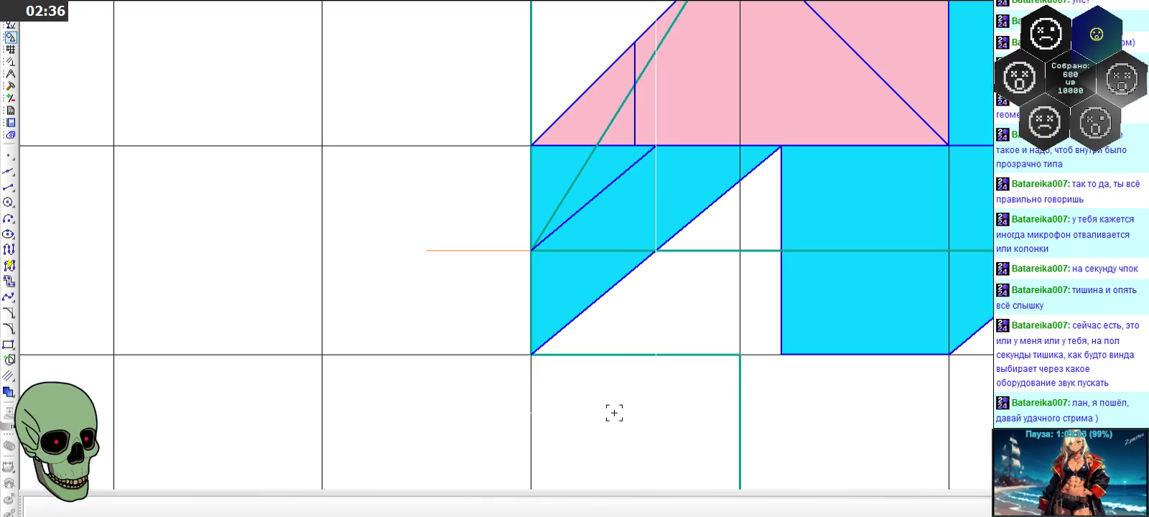
# - Draw a short blue segment from the small vertical line's top down-right to the pink/cyan boundary
pyautogui.scroll(-2, 608, 373)
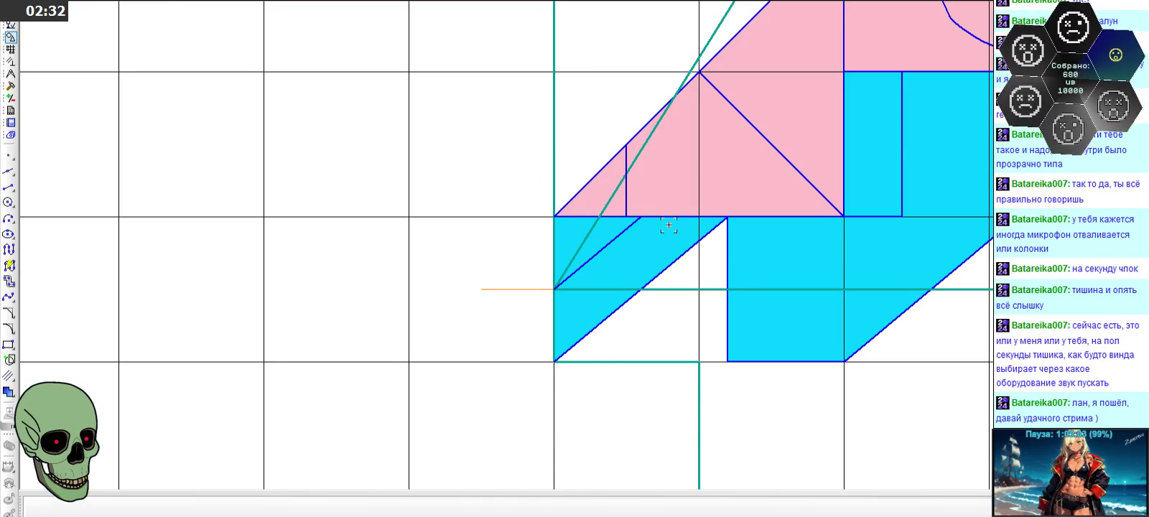
pyautogui.scroll(3, 677, 144)
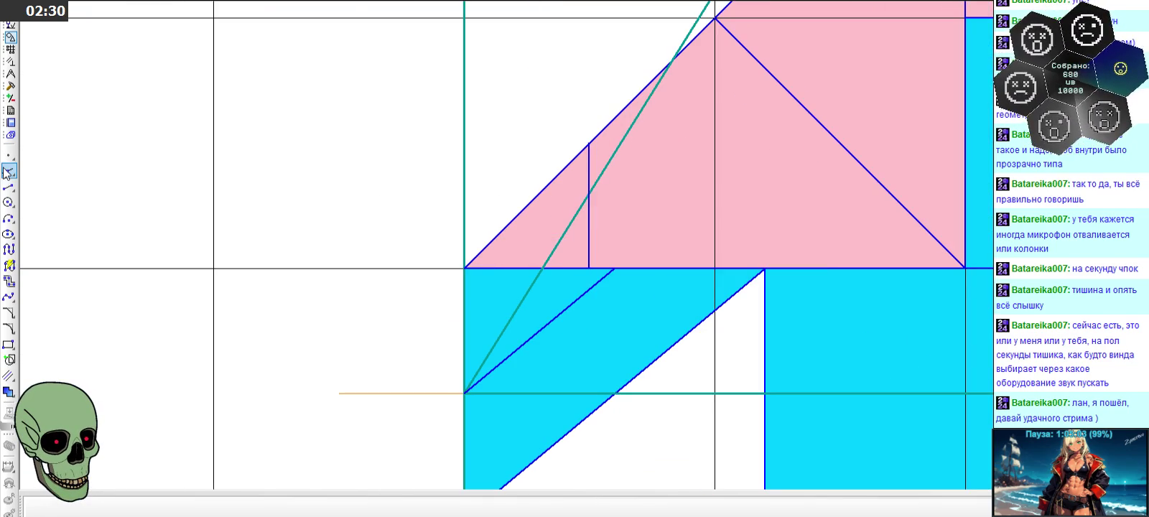
pyautogui.click(9, 188)
pyautogui.click(589, 143)
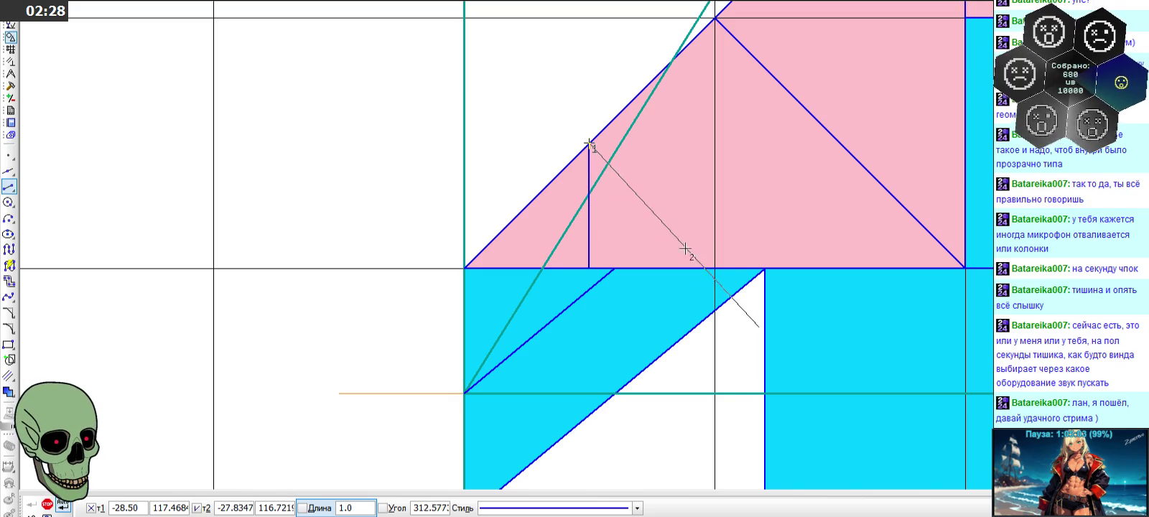
pyautogui.scroll(-2, 571, 152)
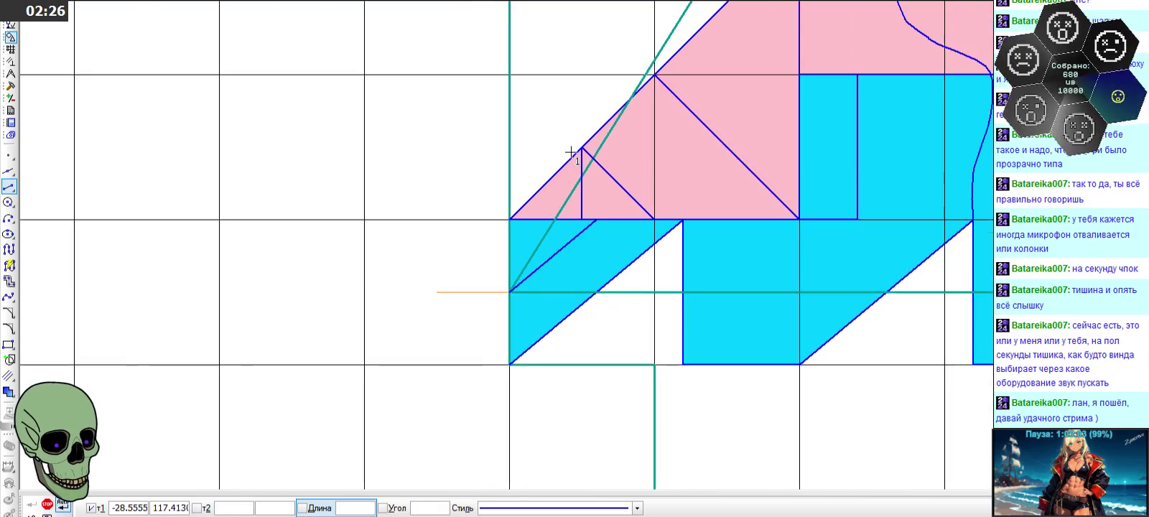
pyautogui.click(632, 203)
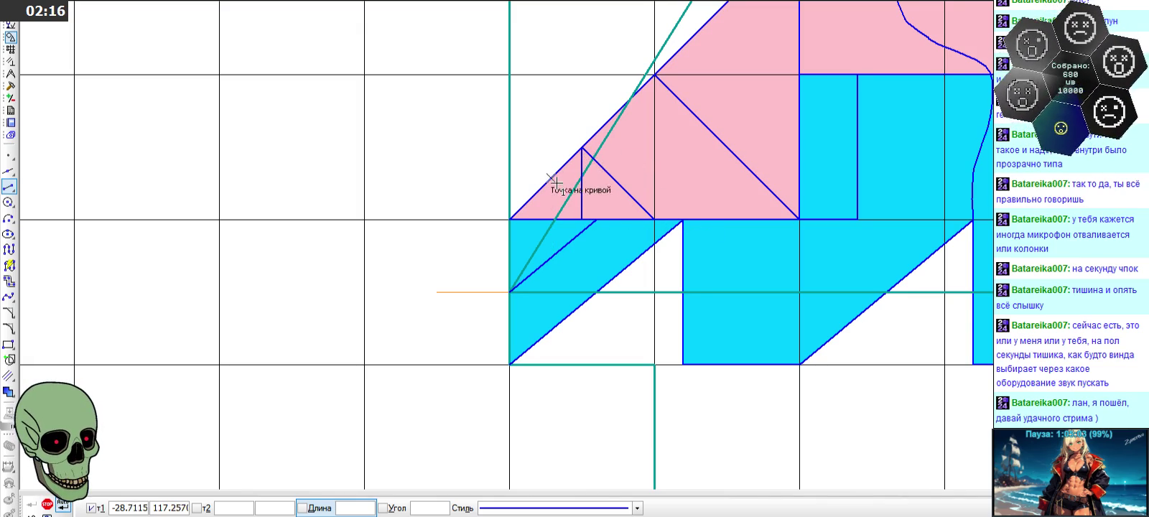
pyautogui.click(598, 219)
# - Draw a long blue line from the cyan block up to the pink triangle's apex, cancelling a stray extra segment
pyautogui.press('Escape')
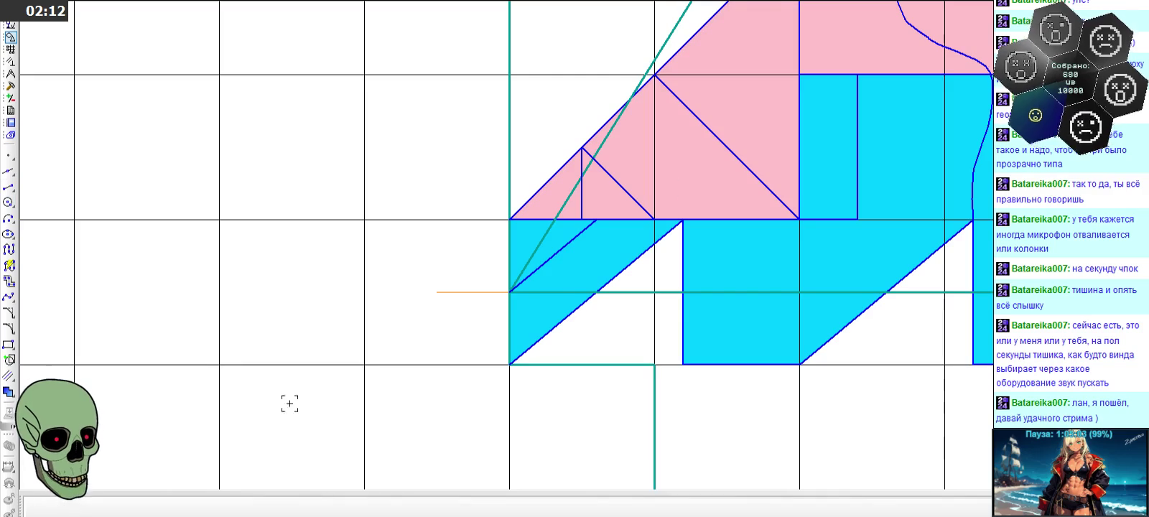
pyautogui.scroll(-2, 680, 136)
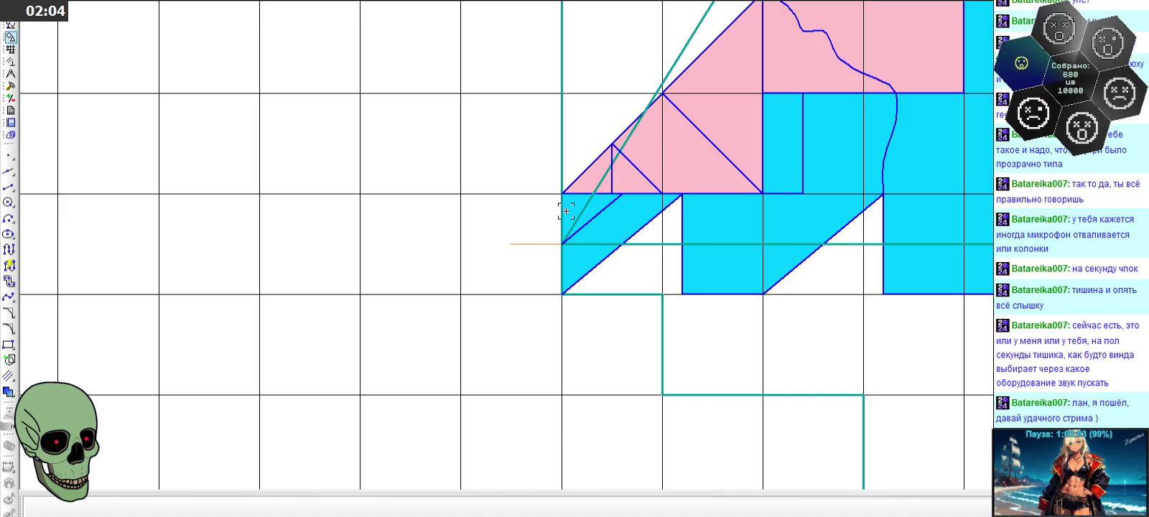
pyautogui.scroll(1, 566, 210)
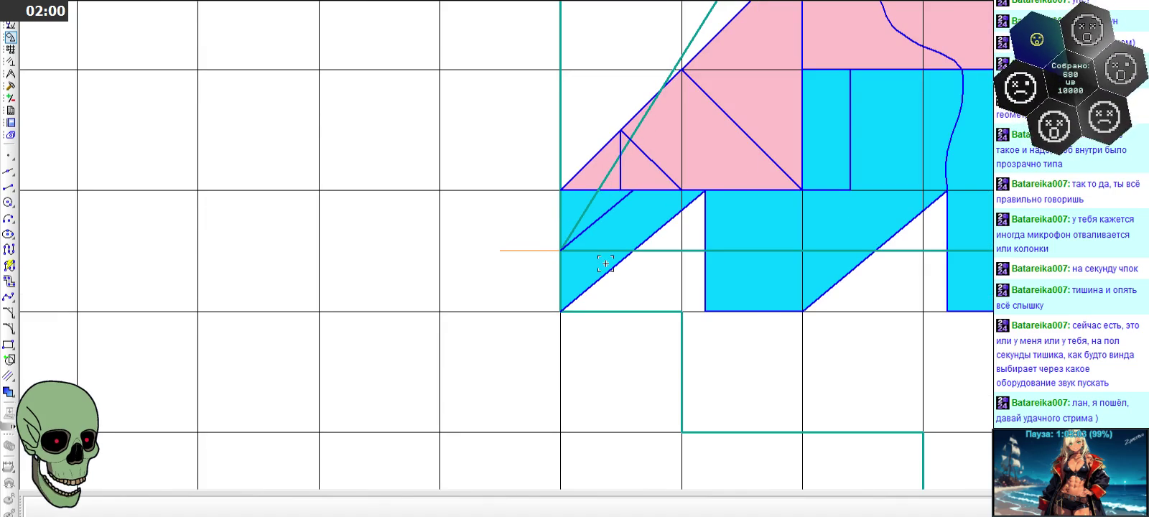
pyautogui.click(8, 186)
pyautogui.click(807, 251)
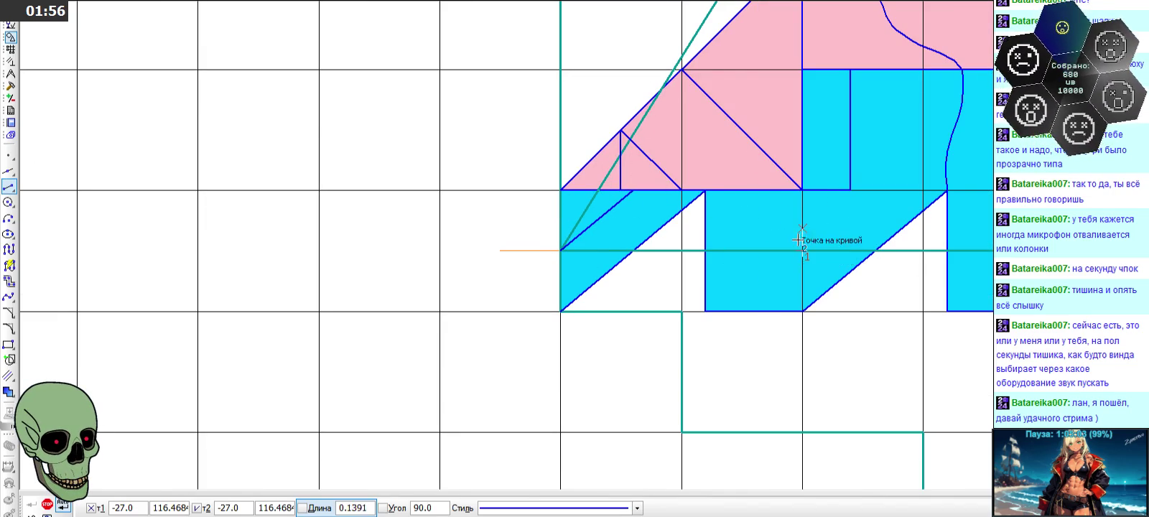
pyautogui.click(683, 62)
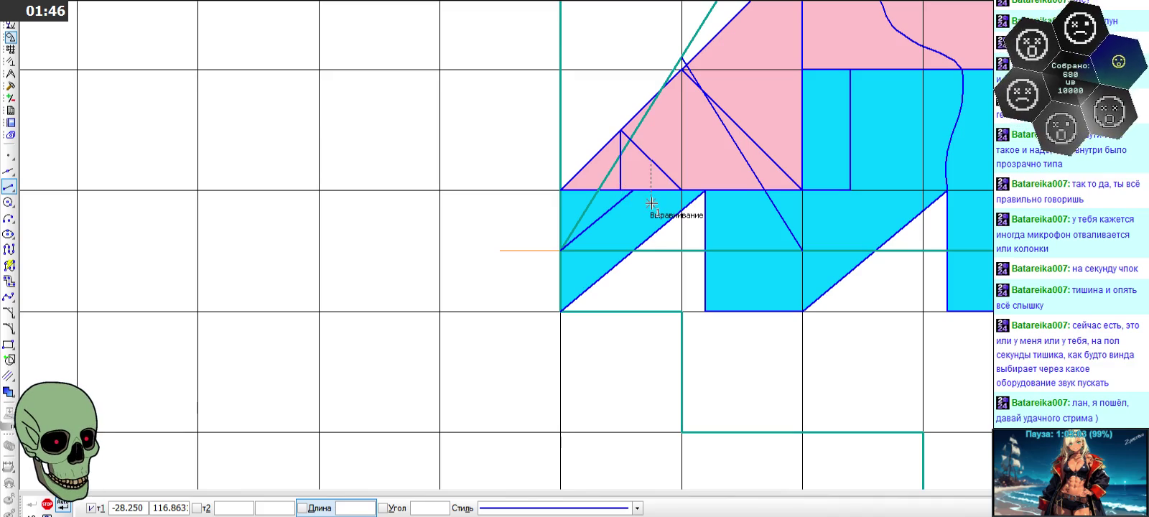
pyautogui.scroll(3, 622, 164)
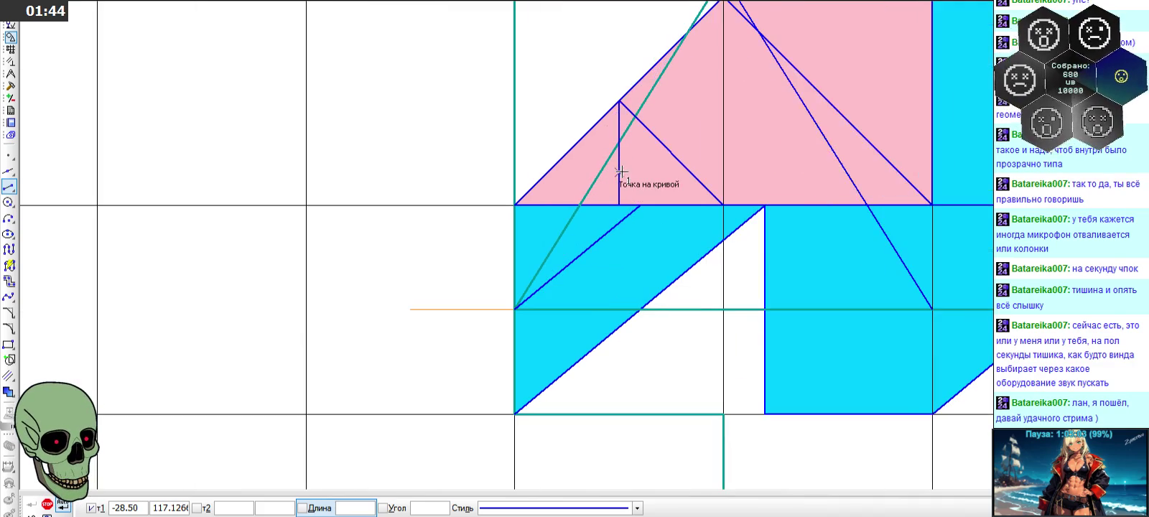
pyautogui.click(619, 154)
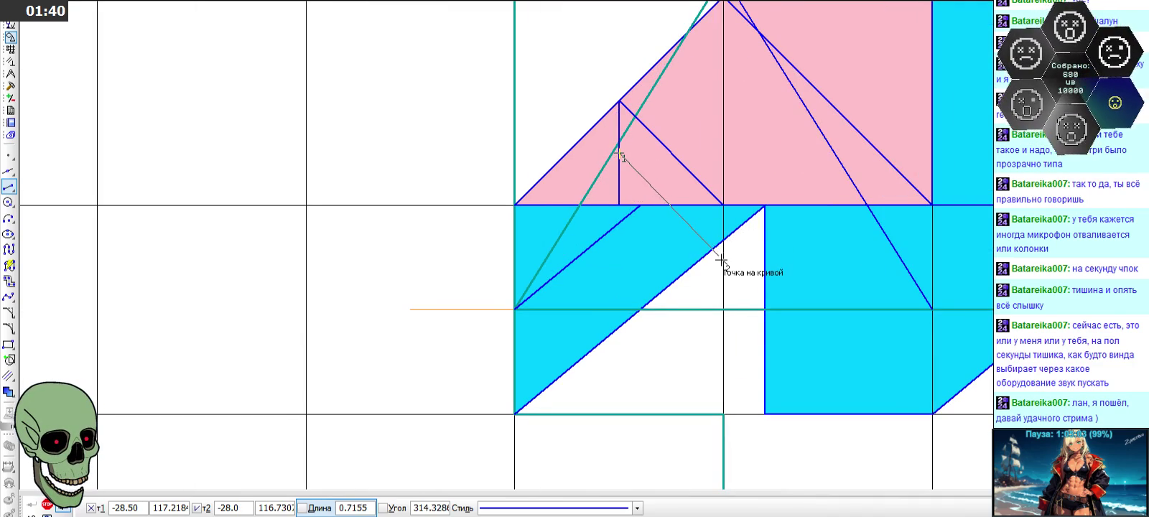
pyautogui.write('3')
pyautogui.press('Escape')
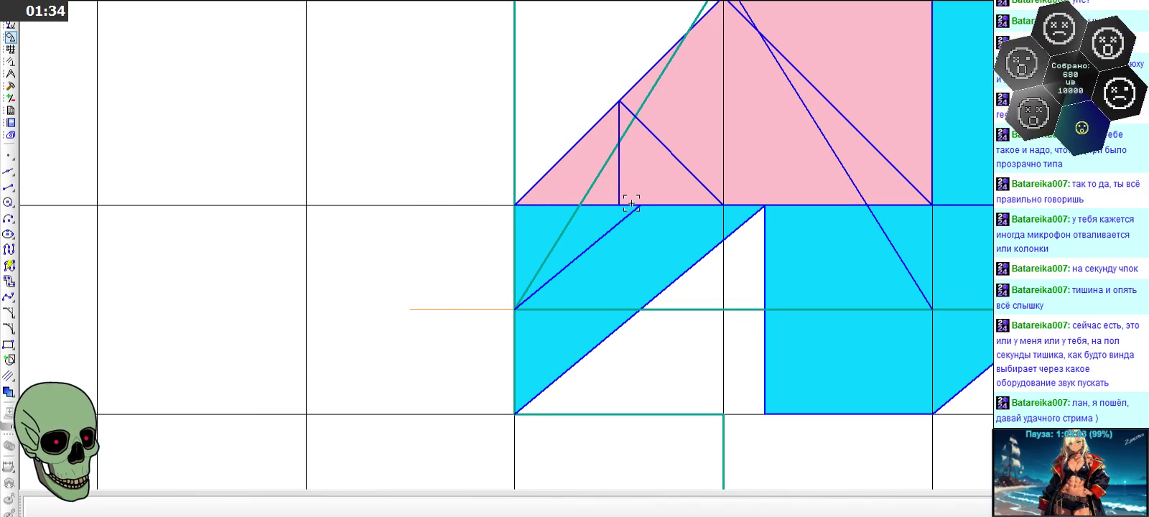
pyautogui.scroll(-2, 627, 202)
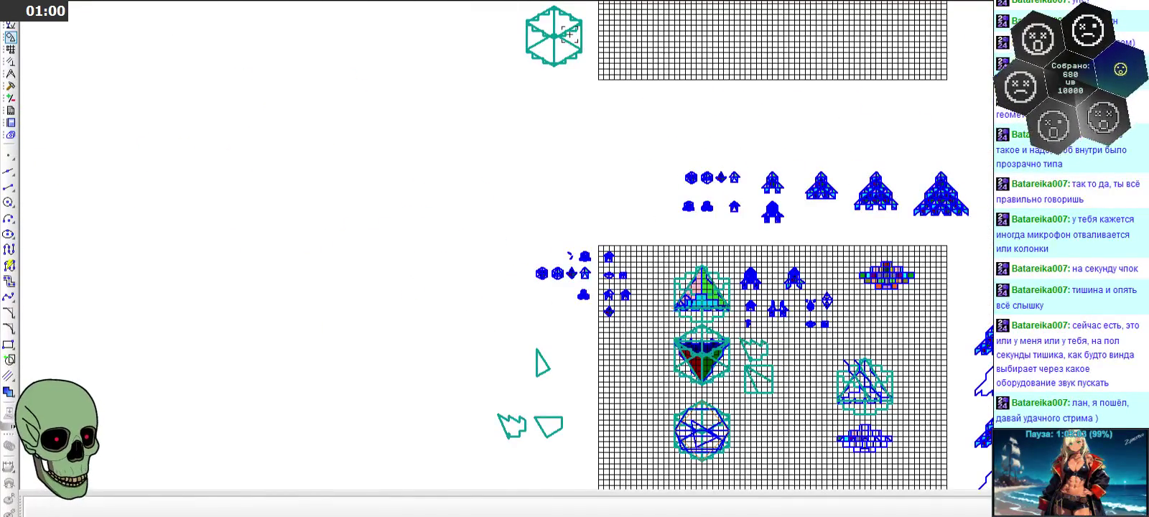
pyautogui.scroll(1, 689, 316)
pyautogui.scroll(2, 684, 309)
pyautogui.scroll(3, 646, 300)
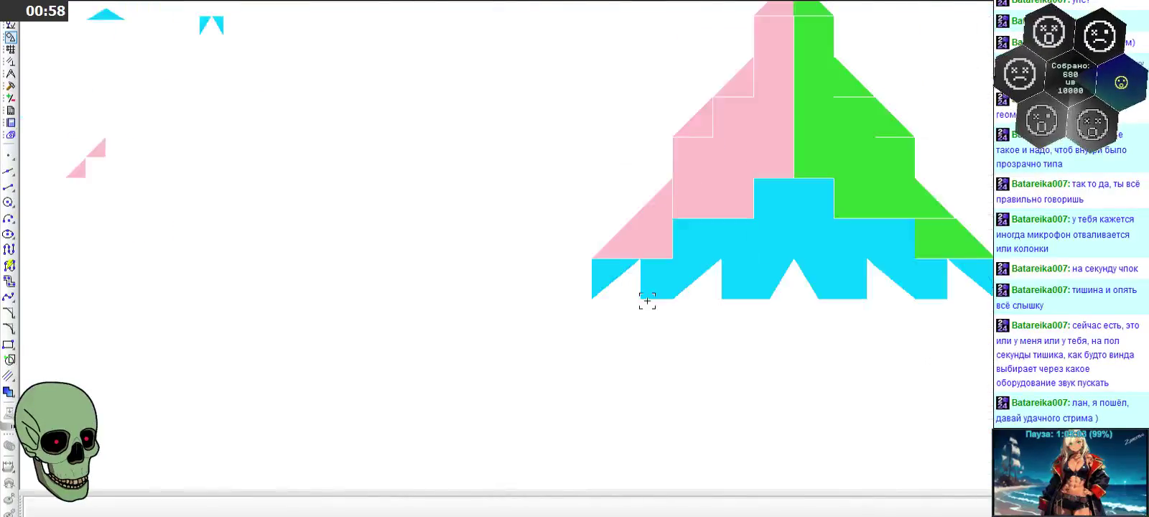
pyautogui.scroll(2, 608, 258)
pyautogui.scroll(1, 596, 246)
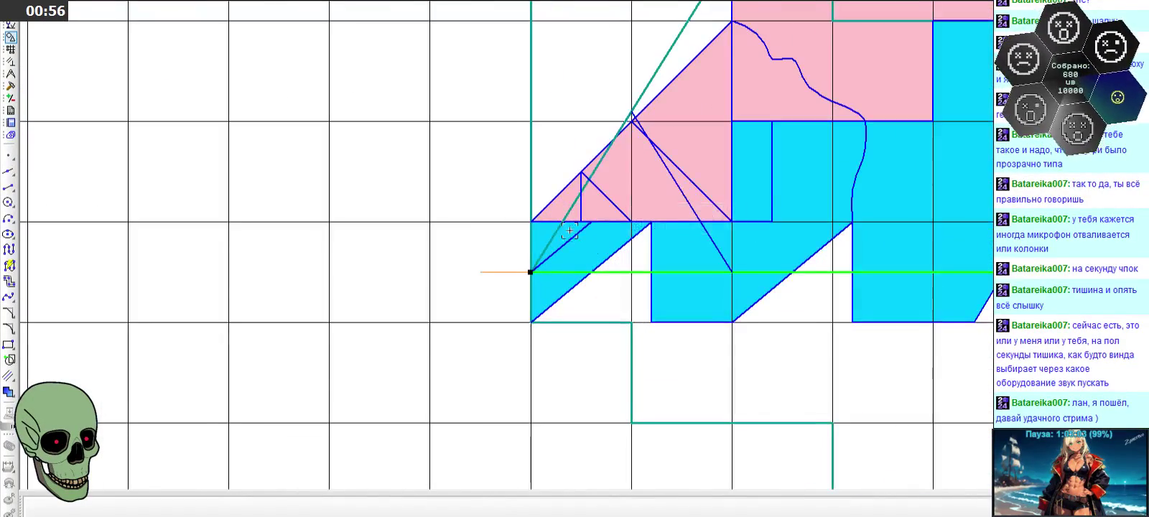
pyautogui.click(585, 186)
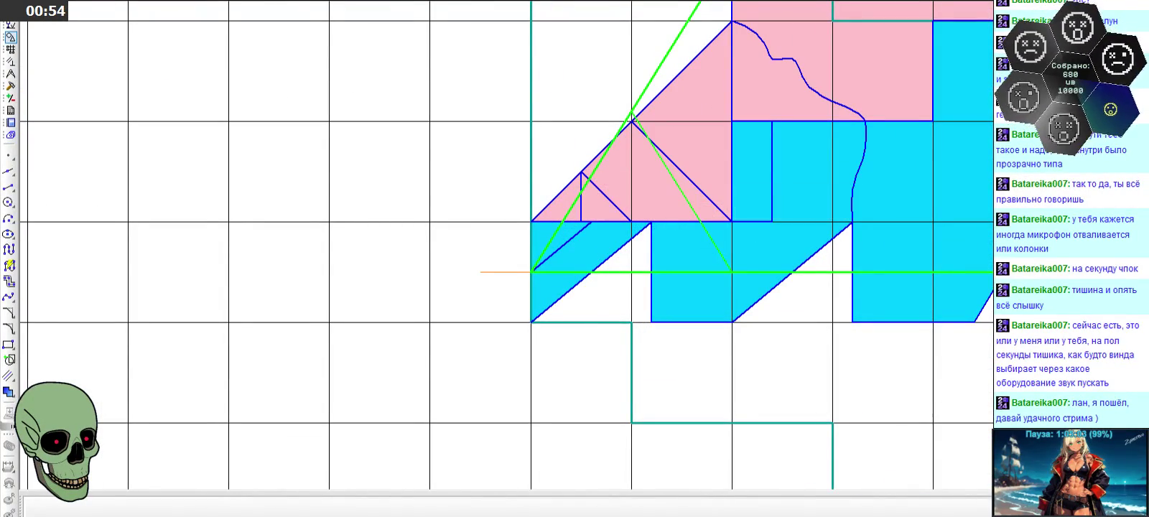
pyautogui.scroll(-3, 545, 366)
pyautogui.scroll(-3, 584, 476)
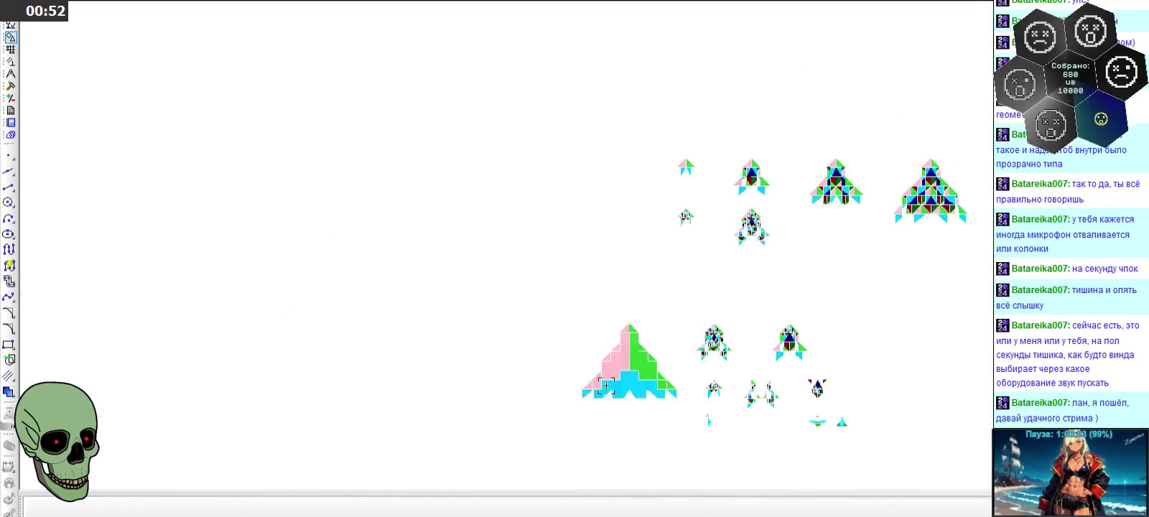
pyautogui.scroll(-3, 598, 255)
pyautogui.scroll(5, 598, 255)
pyautogui.scroll(3, 551, 373)
pyautogui.scroll(-2, 534, 297)
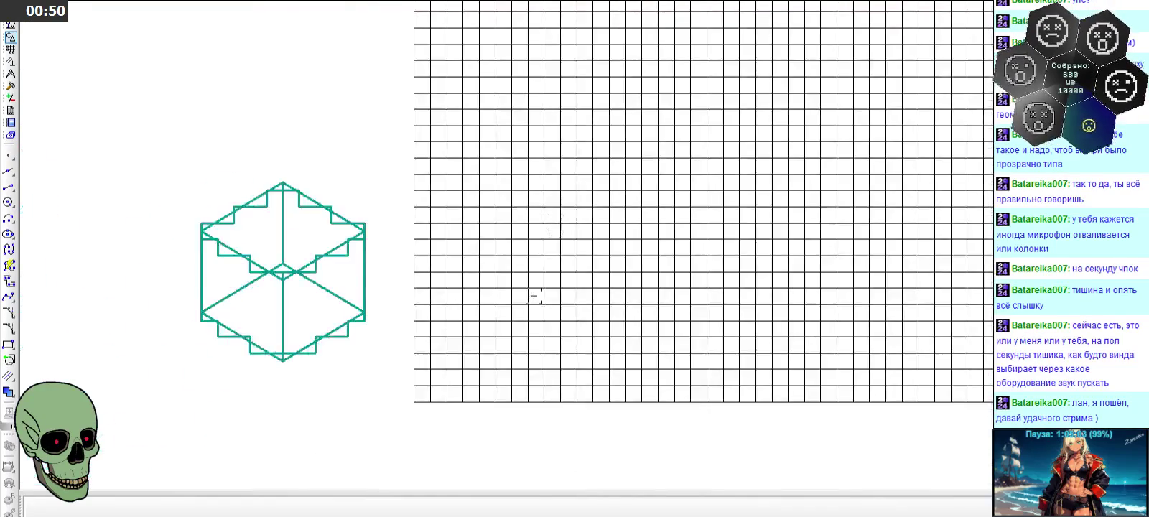
pyautogui.scroll(2, 517, 349)
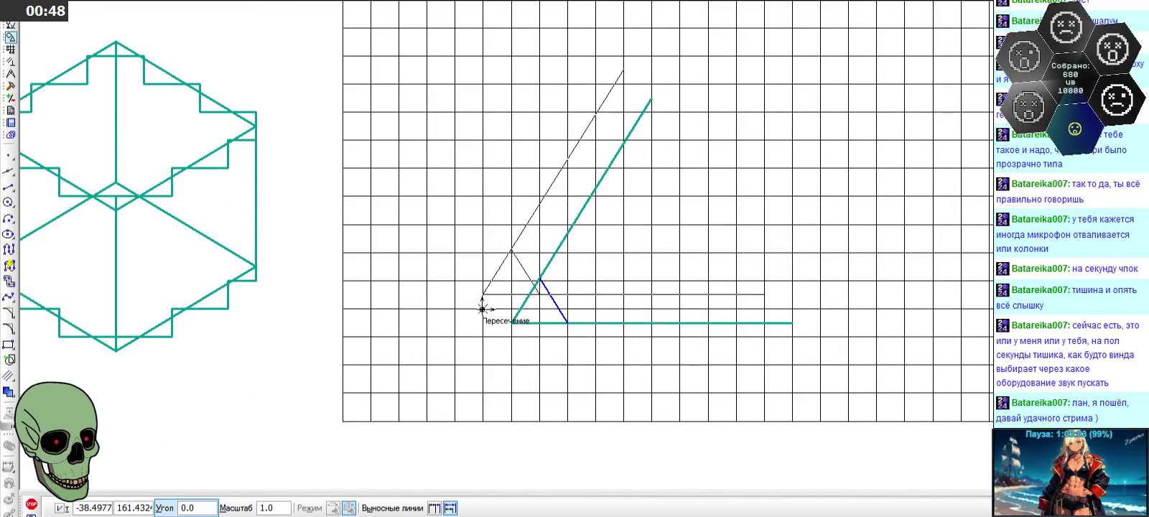
# - Switch the compact panel to Измерения and pick the Площадь area tool
pyautogui.scroll(3, 488, 323)
pyautogui.click(11, 85)
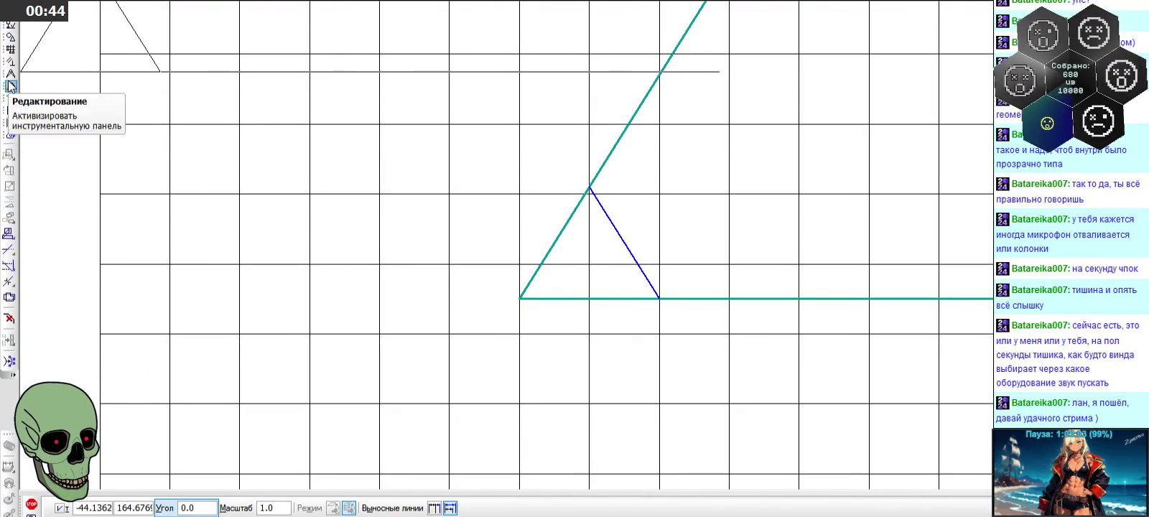
pyautogui.click(11, 74)
pyautogui.click(9, 280)
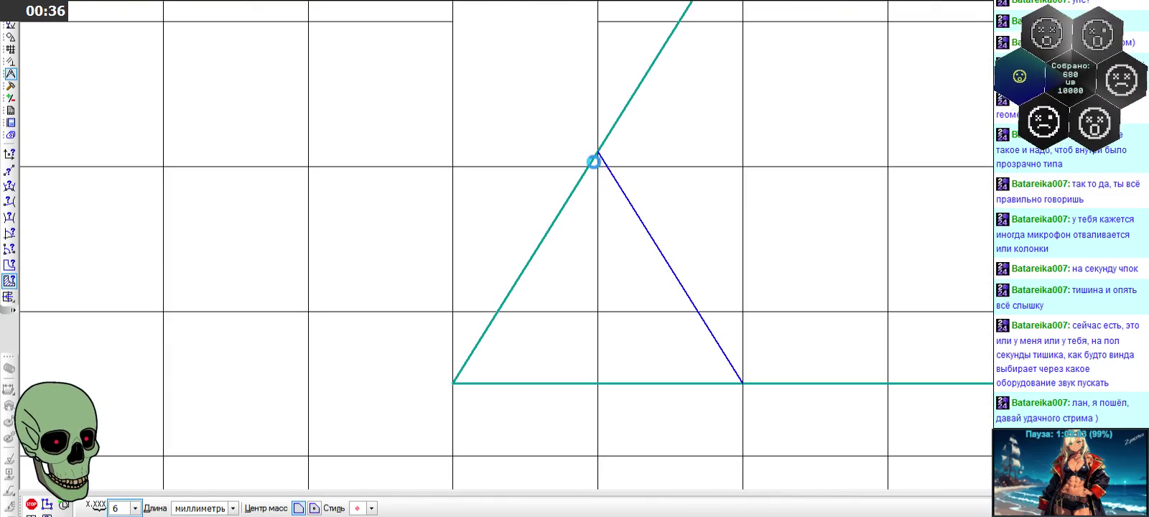
# - Measure the areas of three test-triangle regions in Информация, then close the report
pyautogui.click(586, 215)
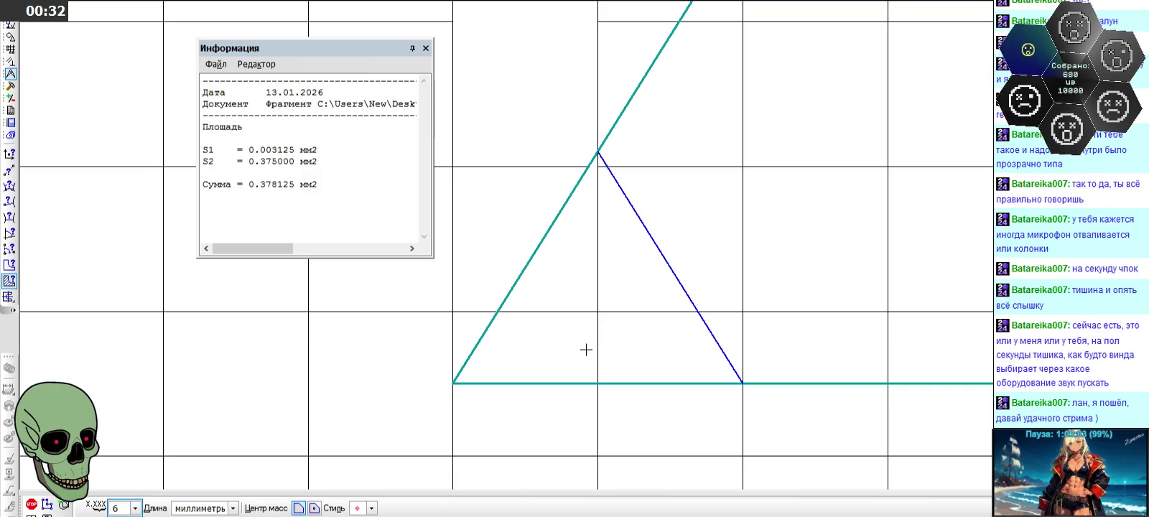
pyautogui.click(610, 277)
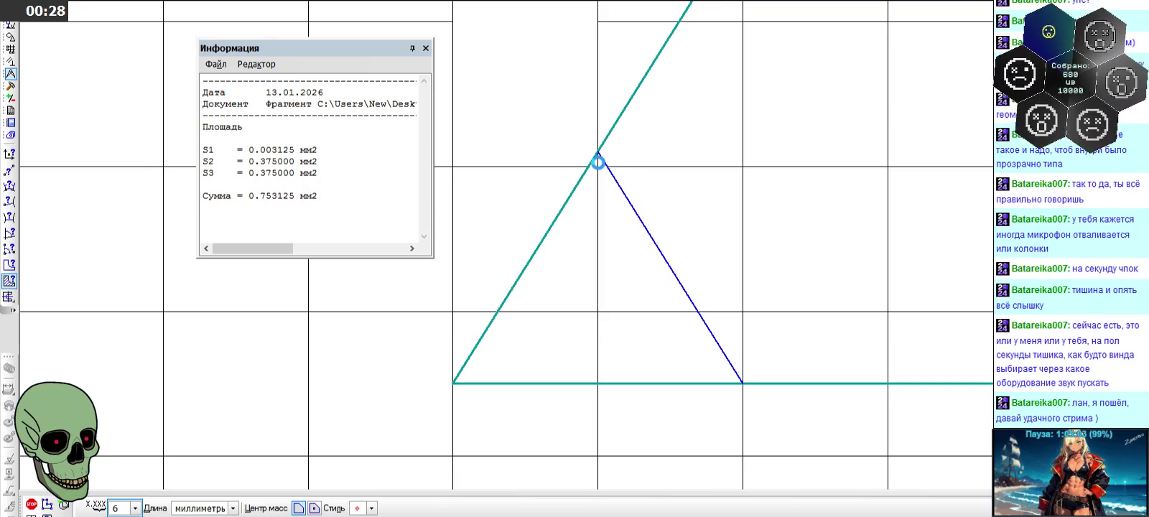
pyautogui.click(598, 161)
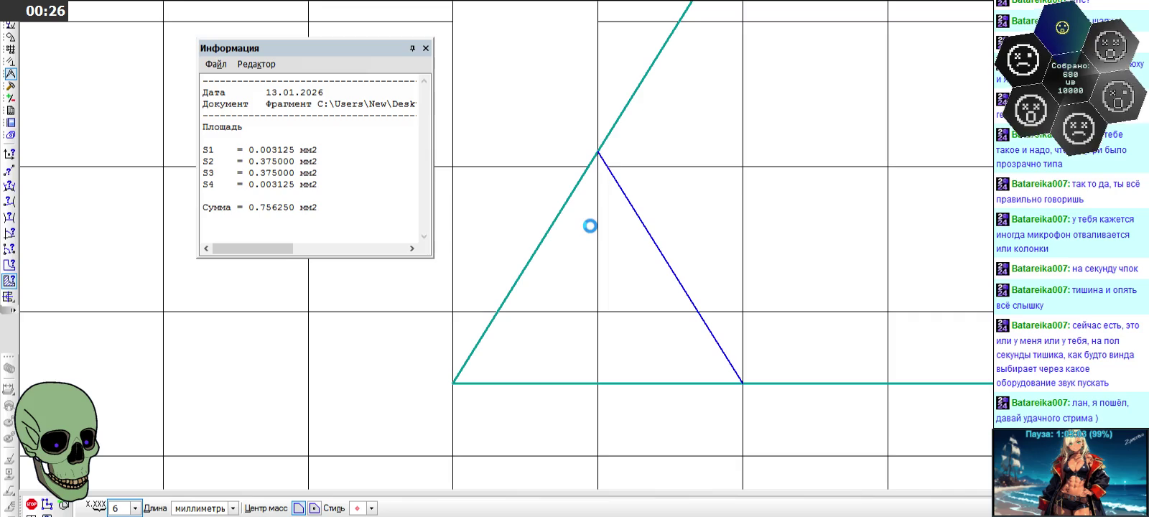
pyautogui.click(425, 48)
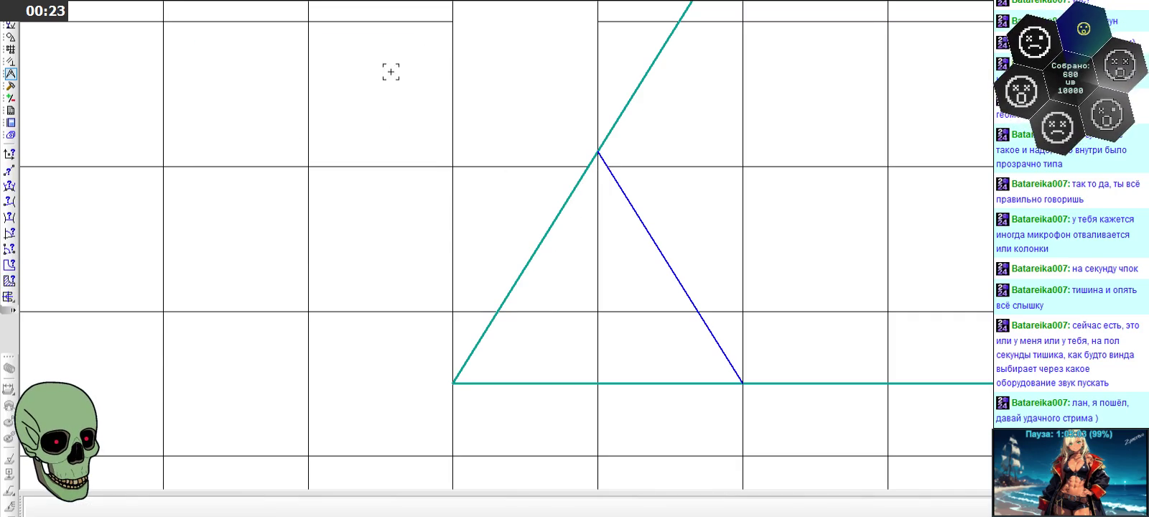
# - Remeasure the triangle's lower regions (0.421875 mm² each, 0.843750 total) and close the report
pyautogui.click(9, 281)
pyautogui.click(501, 350)
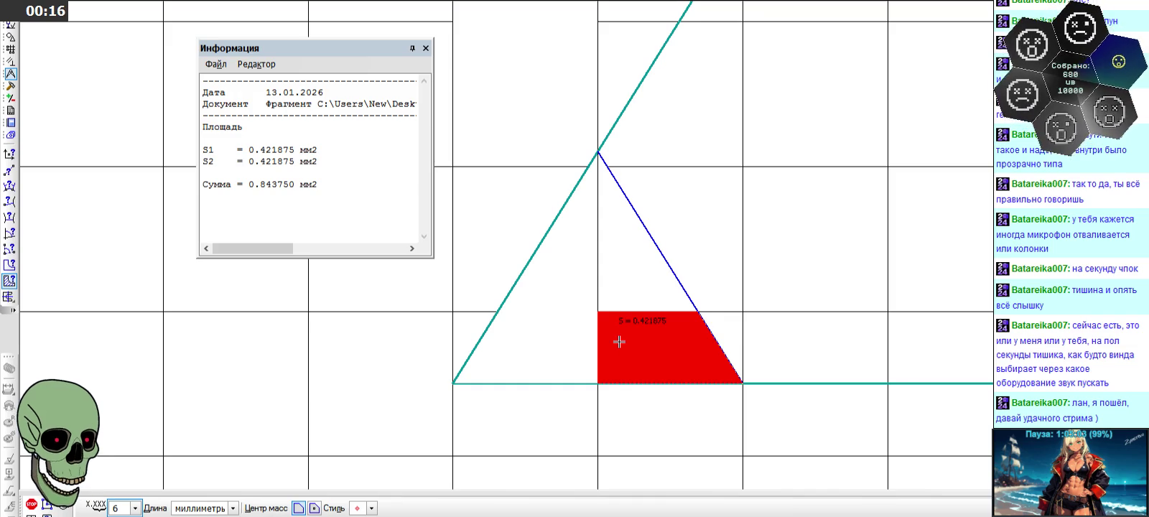
pyautogui.click(426, 48)
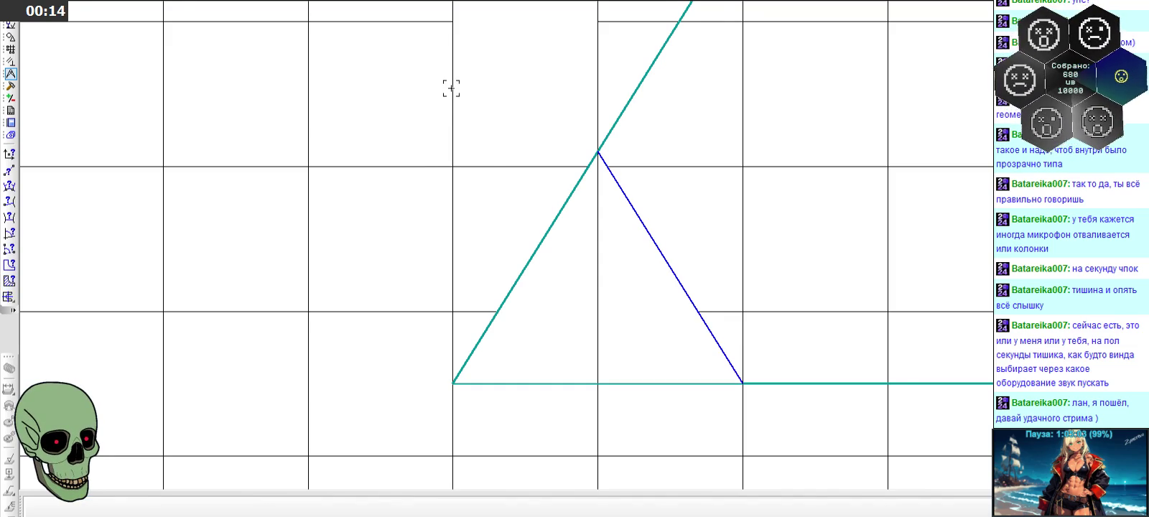
pyautogui.scroll(-3, 559, 87)
pyautogui.scroll(-3, 561, 87)
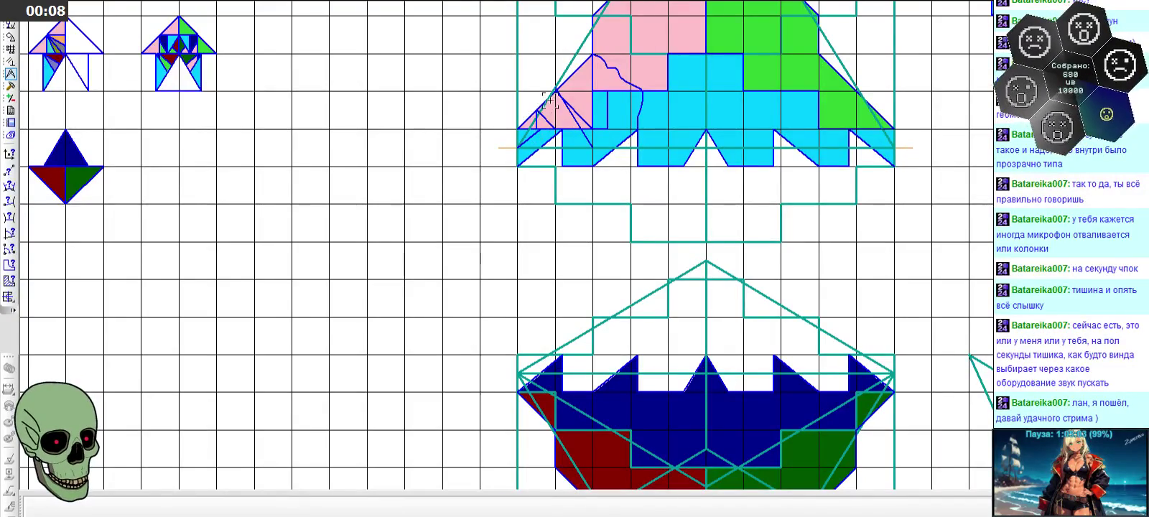
pyautogui.scroll(3, 550, 101)
pyautogui.scroll(2, 550, 101)
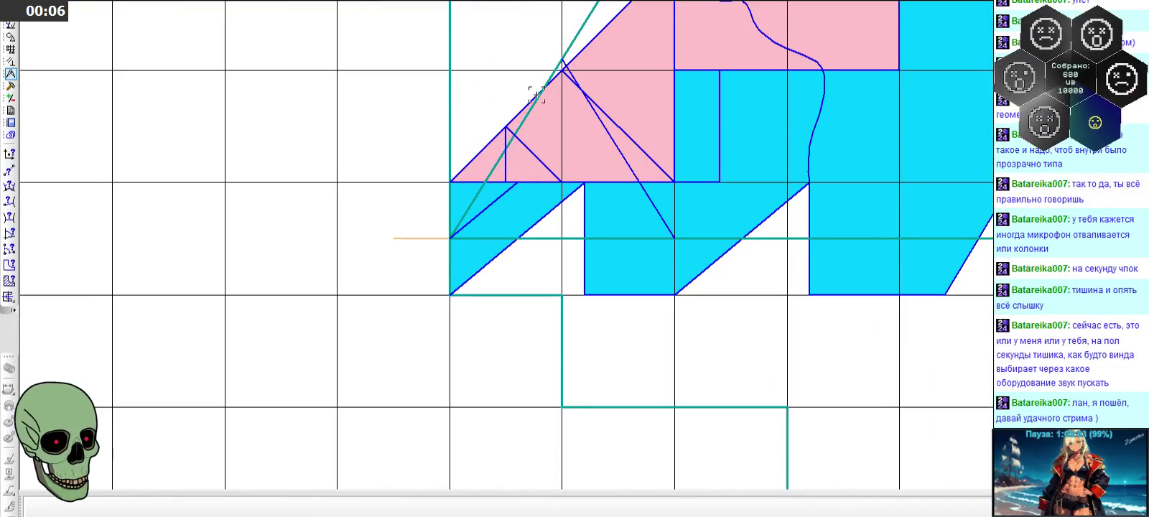
pyautogui.scroll(1, 454, 93)
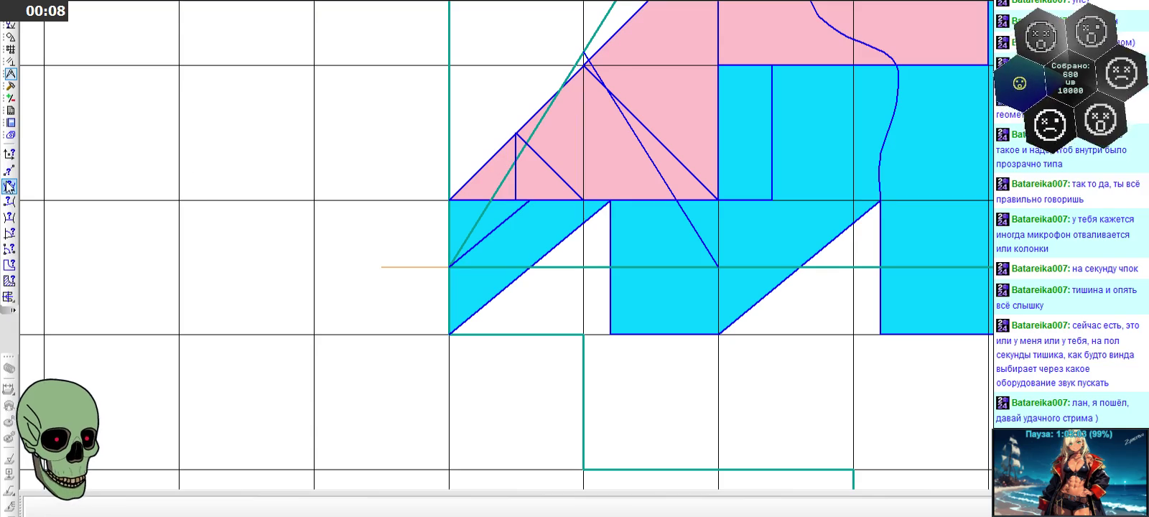
# - Draw a blue line parallel to the long diagonal, from the small triangle's upright down to the construction line
pyautogui.click(11, 36)
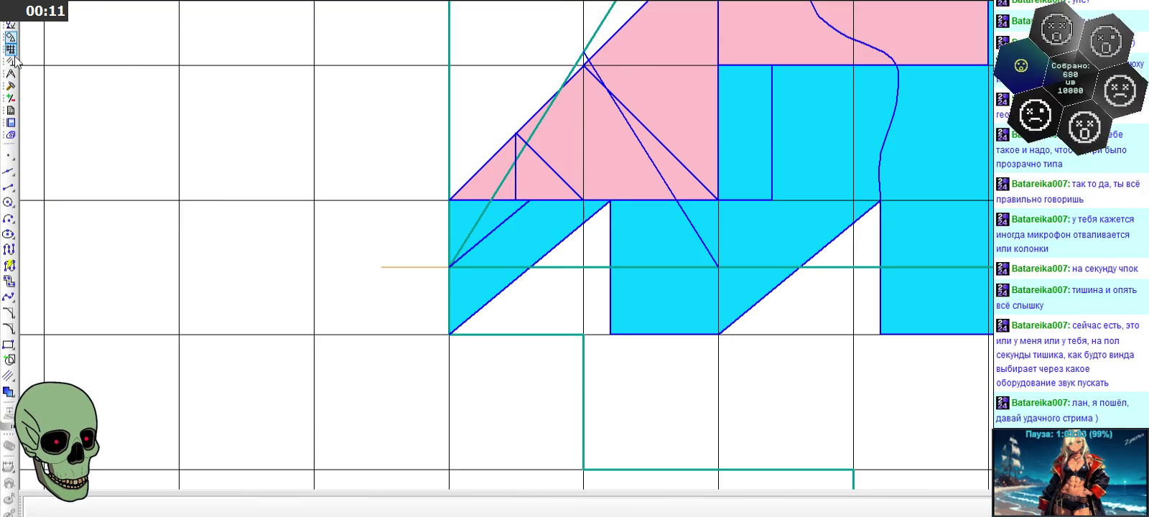
pyautogui.click(11, 188)
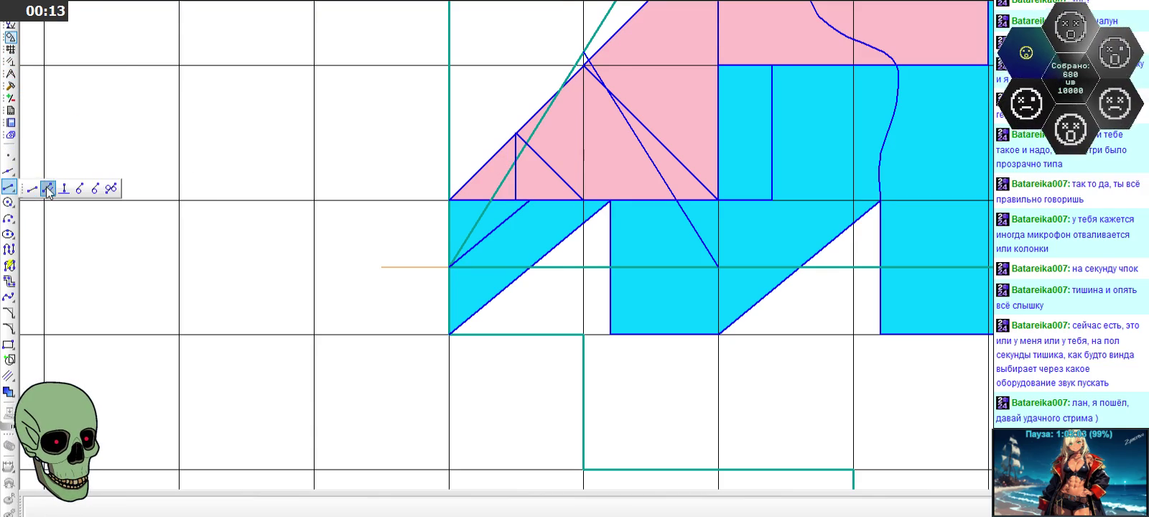
pyautogui.click(692, 225)
pyautogui.click(583, 267)
pyautogui.scroll(1, 517, 160)
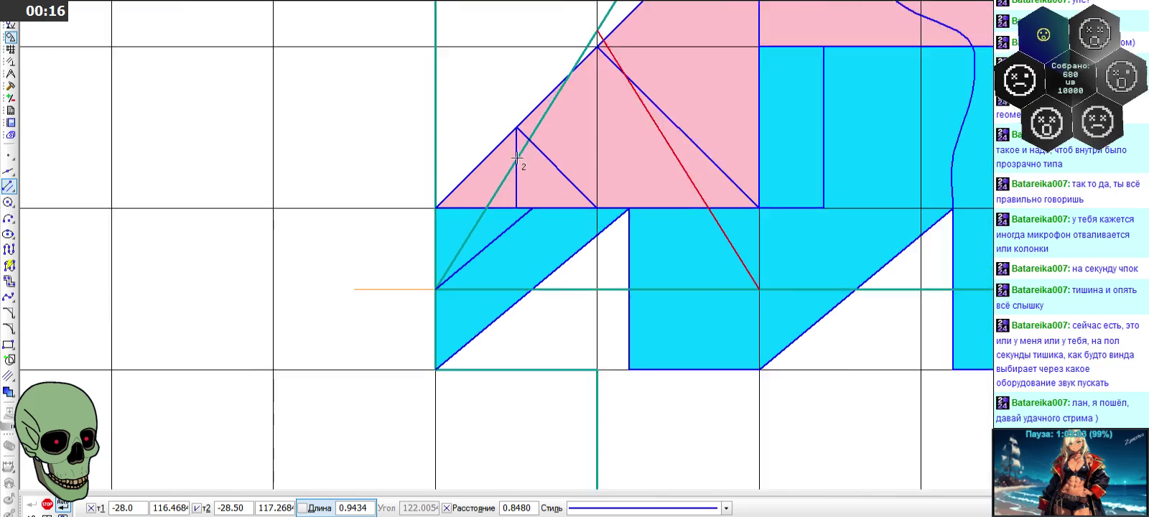
pyautogui.scroll(2, 517, 158)
pyautogui.click(517, 158)
pyautogui.scroll(-2, 517, 158)
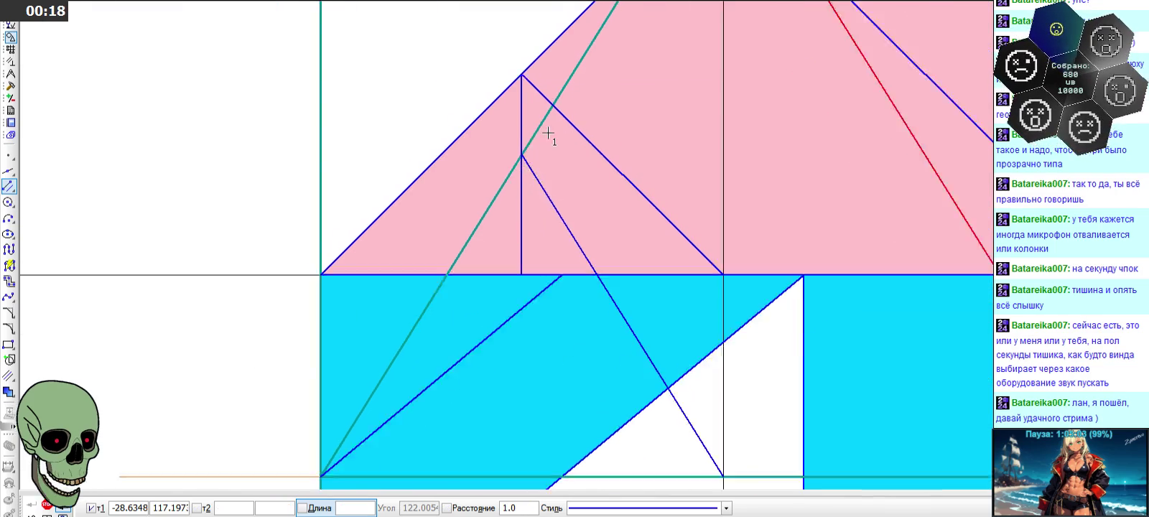
pyautogui.scroll(-2, 548, 133)
pyautogui.scroll(-1, 548, 133)
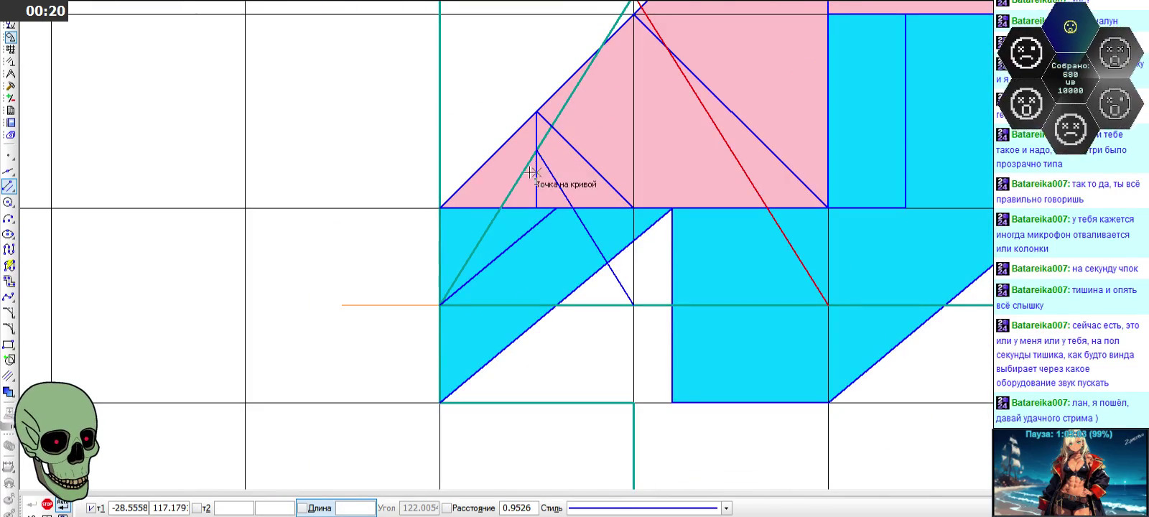
pyautogui.press('Return')
pyautogui.press('Escape')
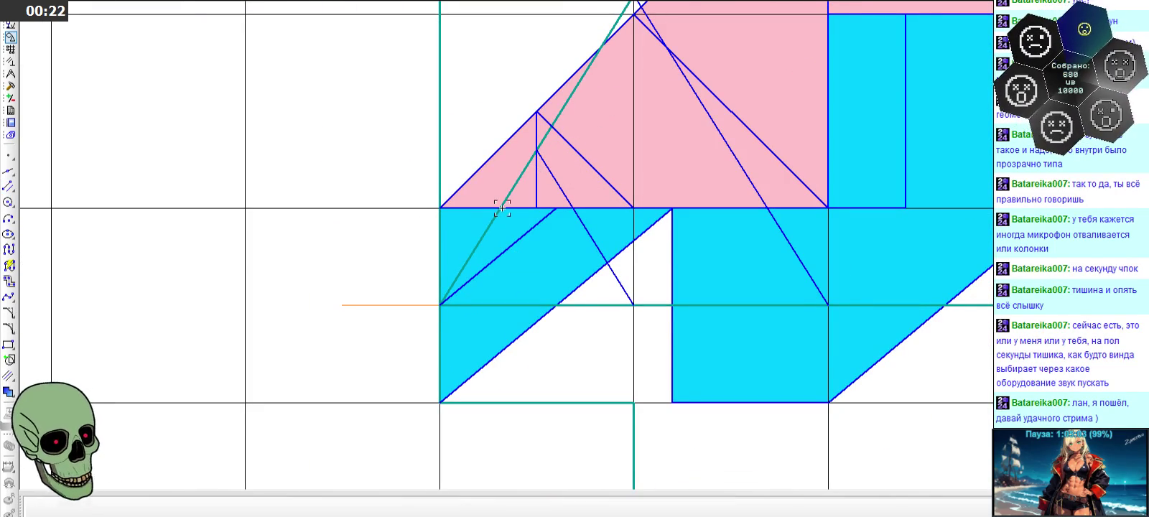
pyautogui.scroll(3, 469, 199)
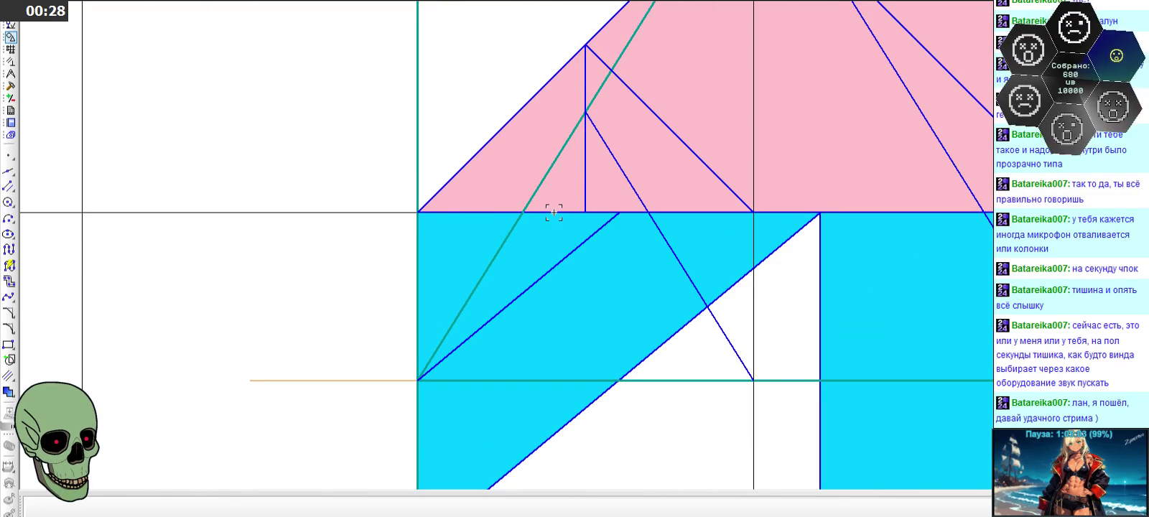
pyautogui.click(11, 87)
pyautogui.click(11, 73)
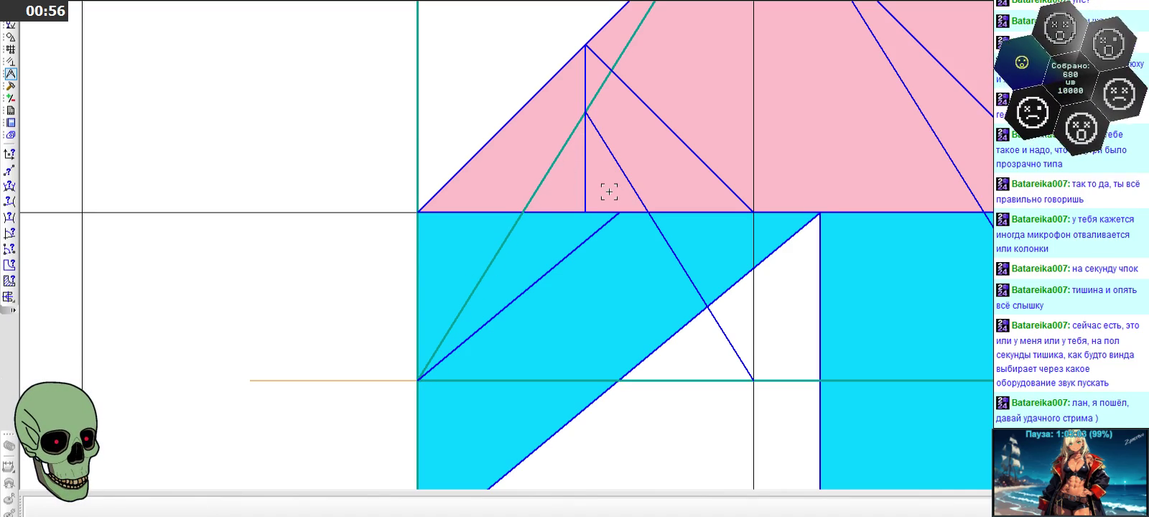
pyautogui.click(664, 123)
pyautogui.moveTo(667, 128); pyautogui.dragTo(661, 175)
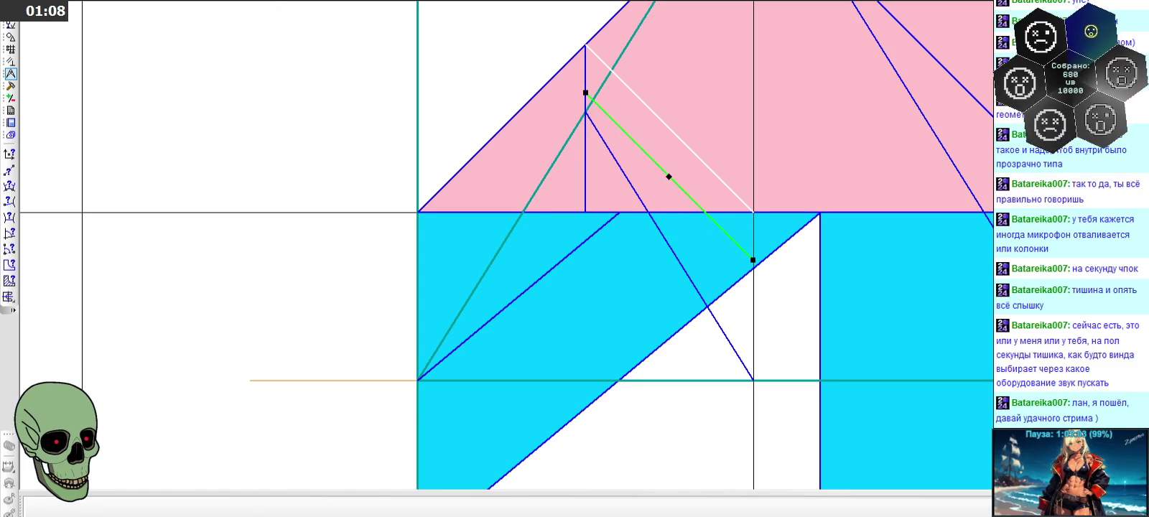
pyautogui.hotkey('ctrl', 'z')
pyautogui.click(351, 153)
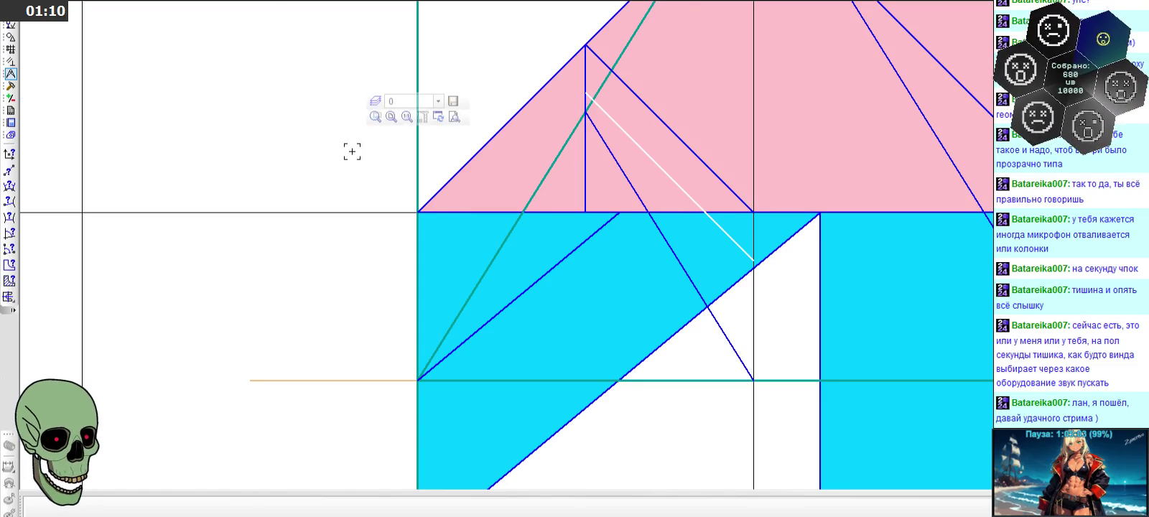
pyautogui.scroll(-2, 351, 154)
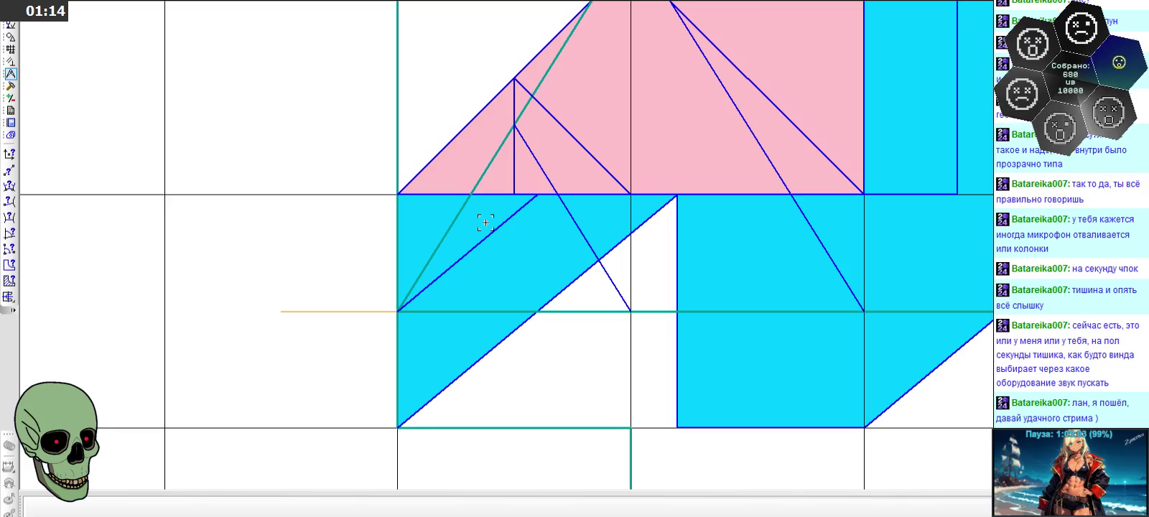
pyautogui.scroll(1, 423, 228)
pyautogui.scroll(1, 432, 230)
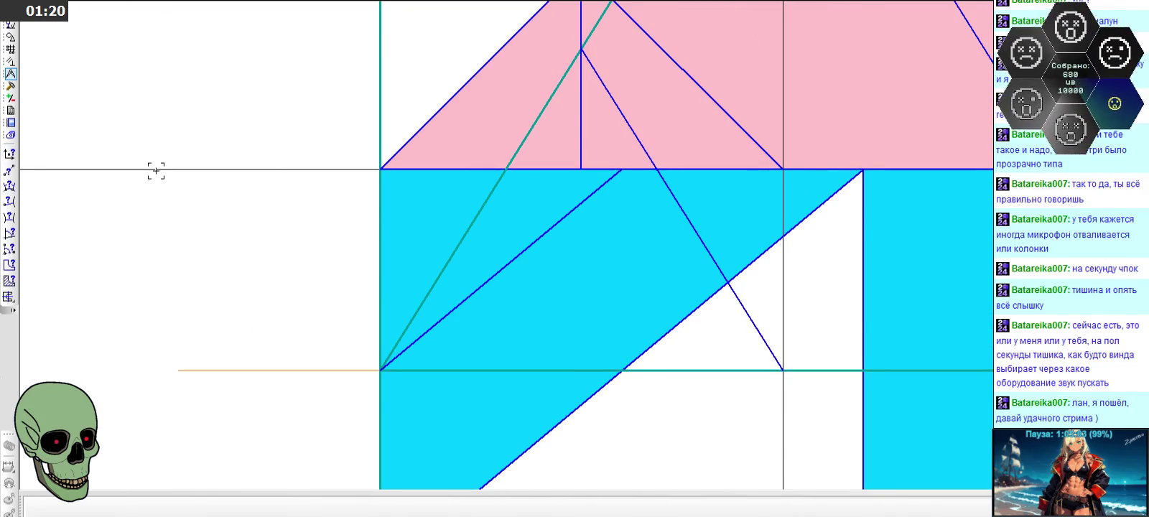
# - Measure sprite triangles with Площадь: 0.071875, 0.228039 and 0.043836 mm², totalling 0.343750 mm²
pyautogui.click(9, 281)
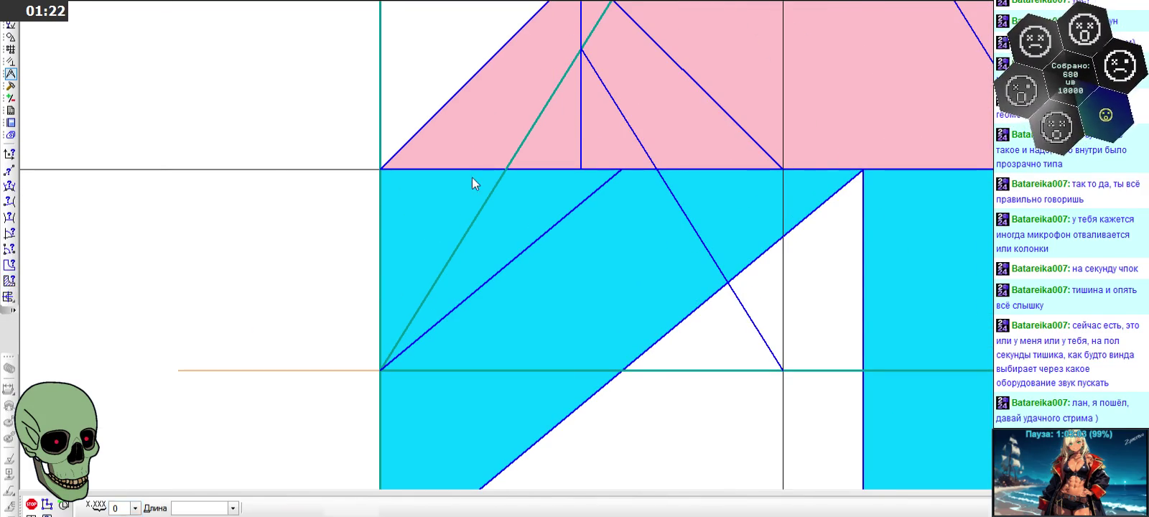
pyautogui.click(548, 138)
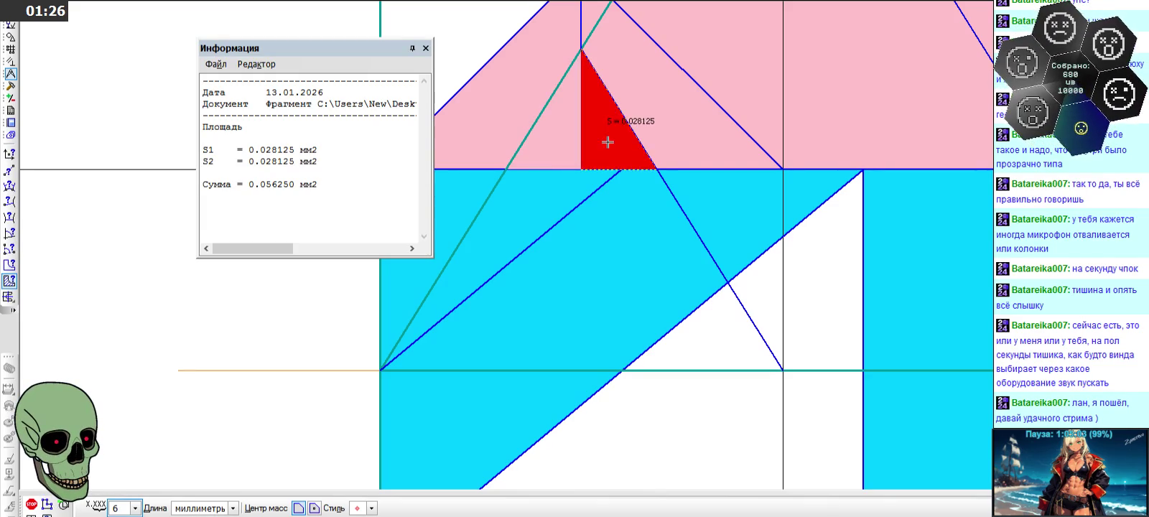
pyautogui.click(425, 49)
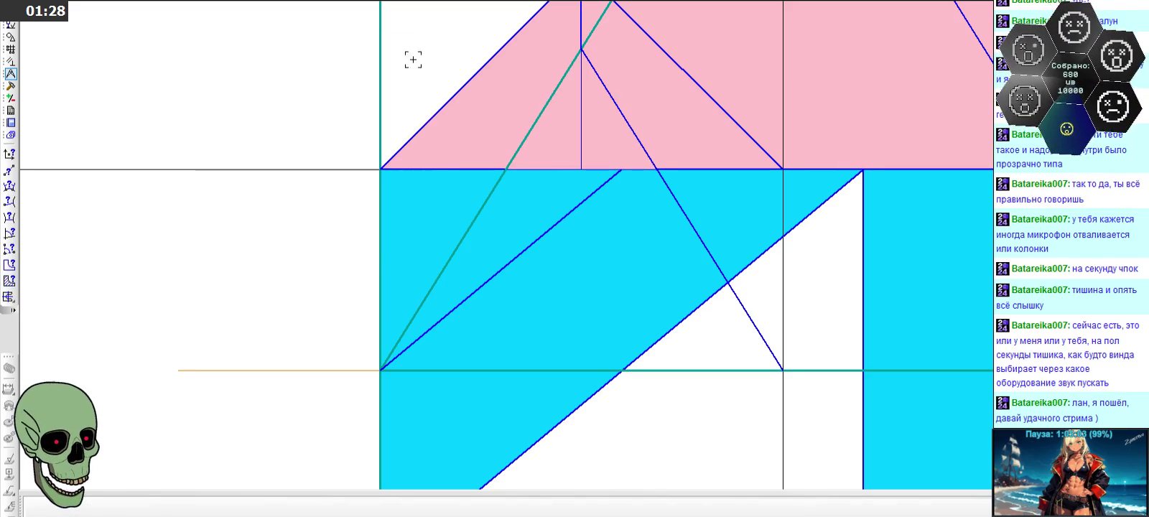
pyautogui.click(11, 281)
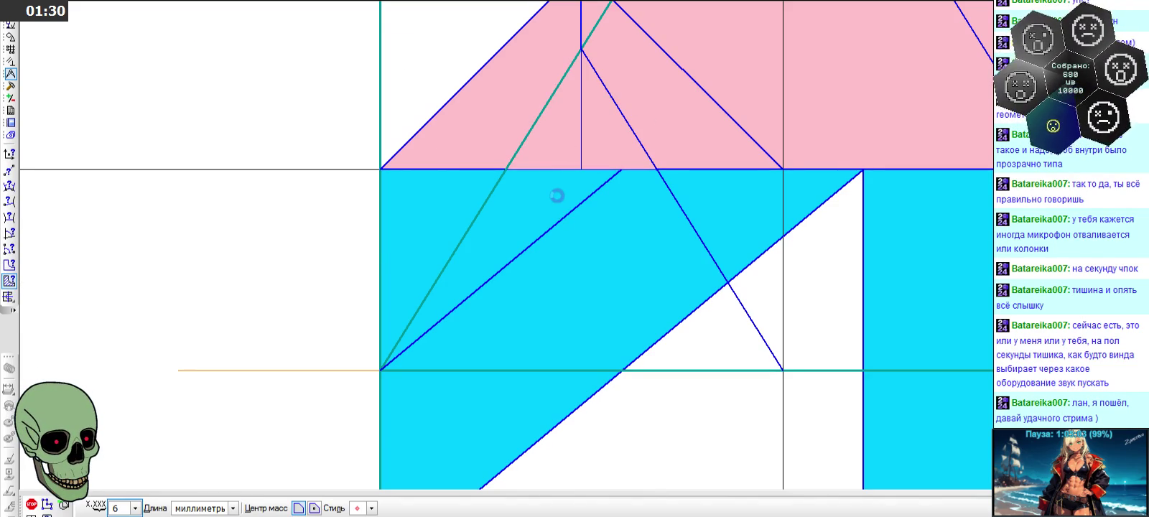
pyautogui.click(556, 195)
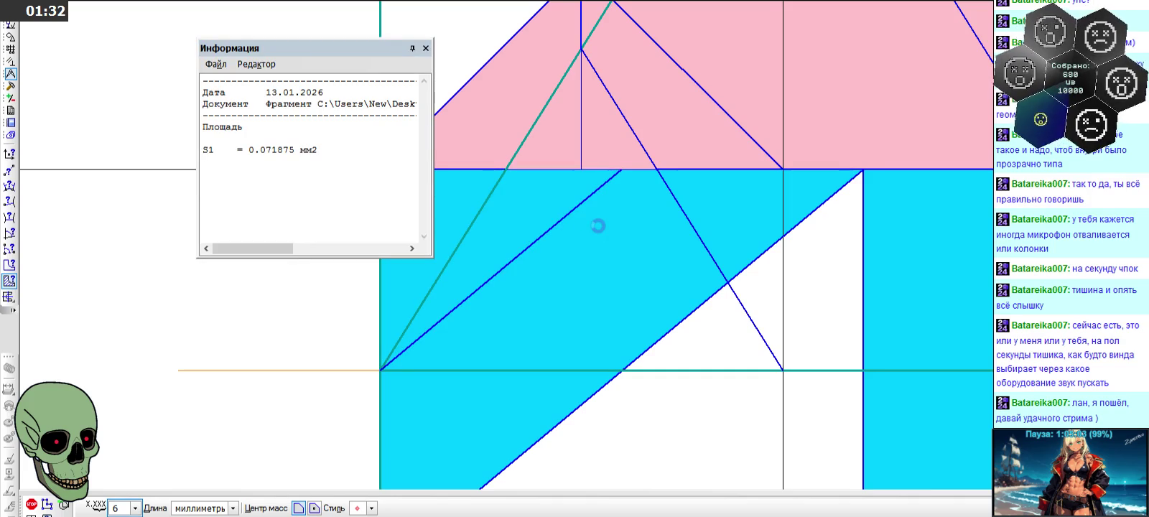
pyautogui.click(702, 331)
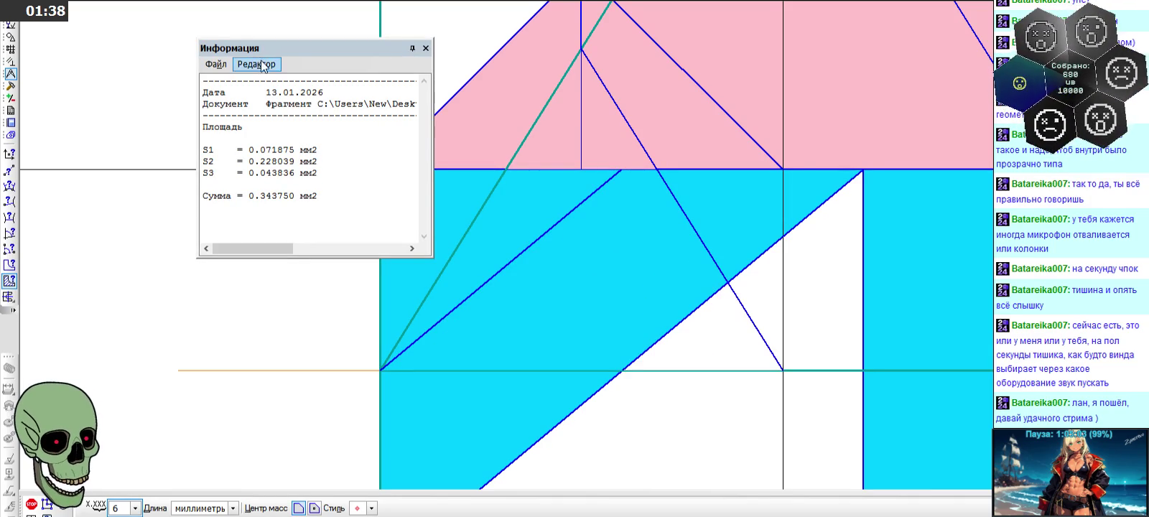
pyautogui.click(426, 48)
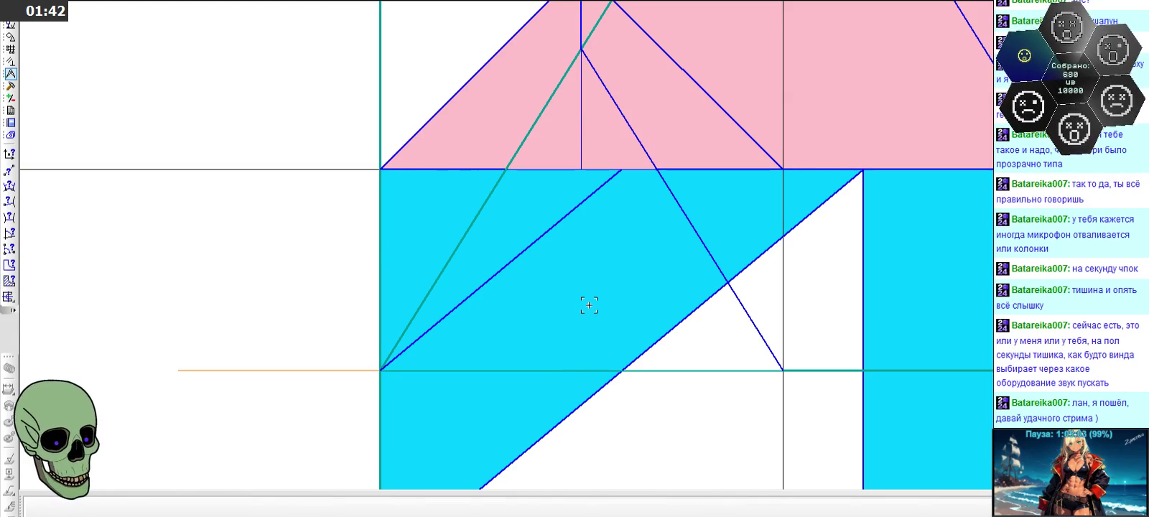
pyautogui.scroll(-2, 589, 306)
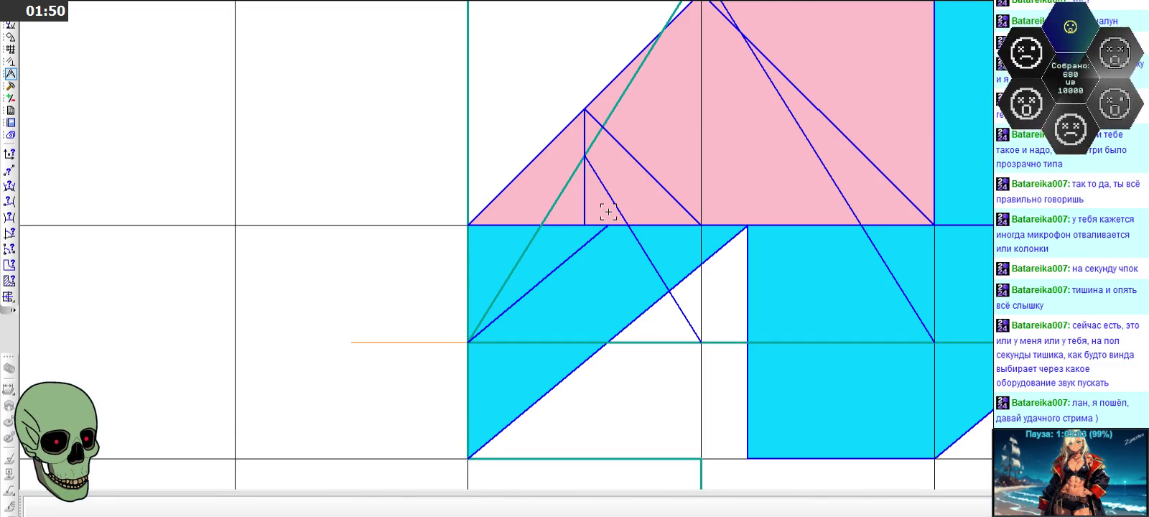
pyautogui.scroll(-2, 608, 212)
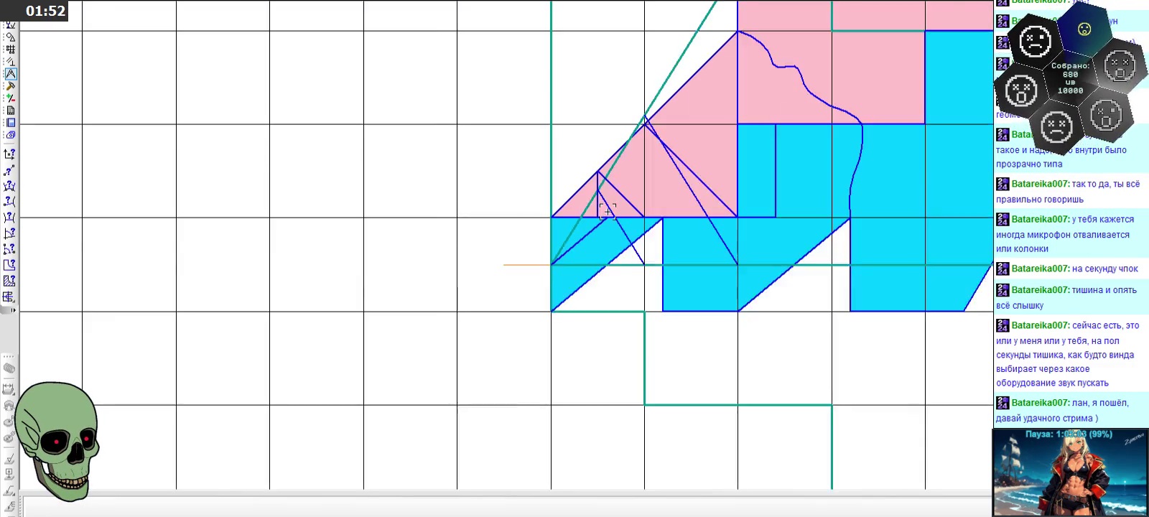
pyautogui.scroll(-1, 614, 215)
pyautogui.scroll(-1, 619, 219)
pyautogui.scroll(-1, 625, 222)
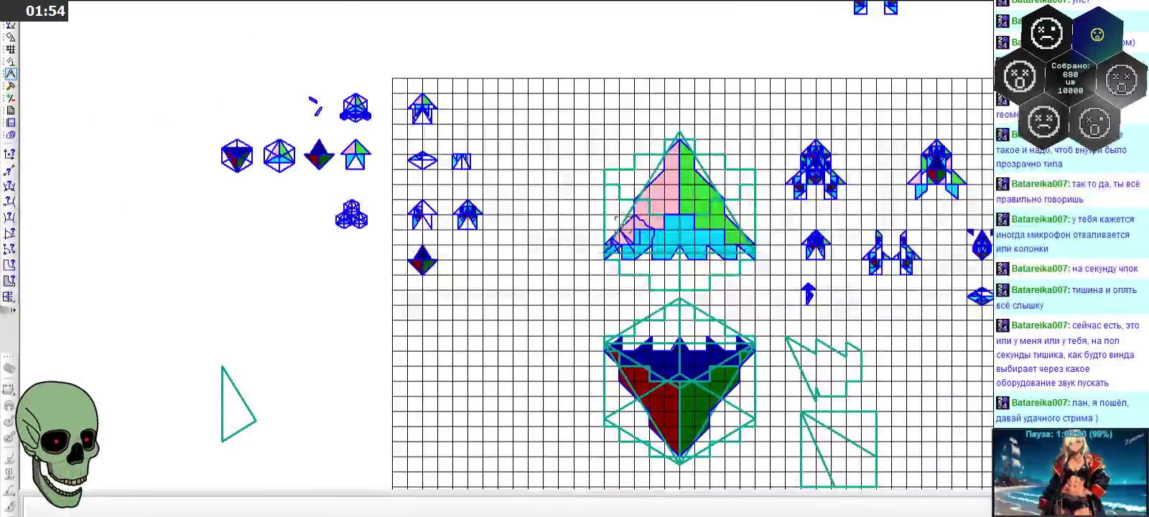
pyautogui.scroll(3, 626, 224)
pyautogui.scroll(2, 605, 213)
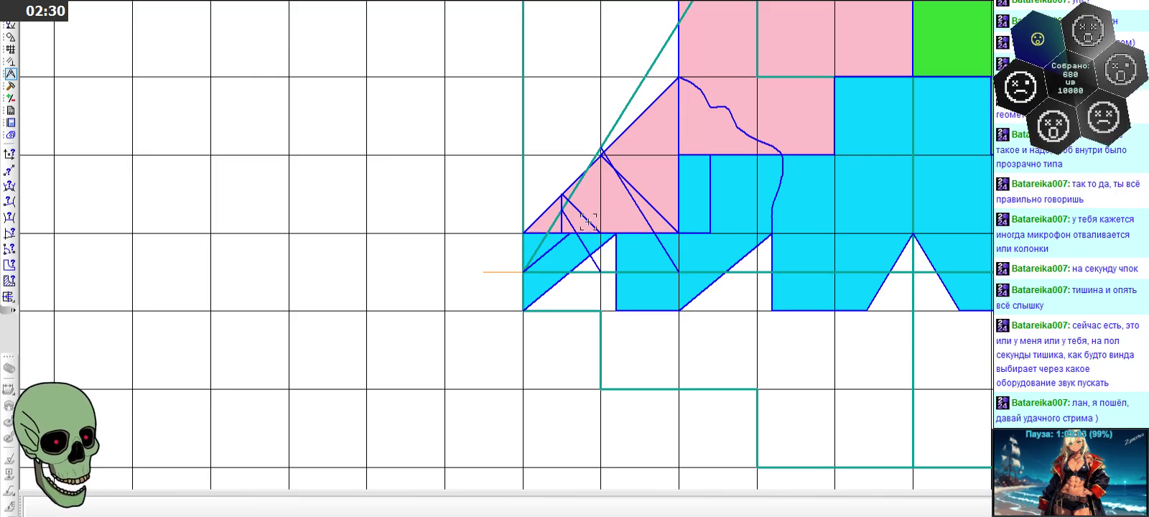
# - Select the diagonal from the small triangle's apex and grab its lower endpoint to extend it
pyautogui.scroll(1, 541, 253)
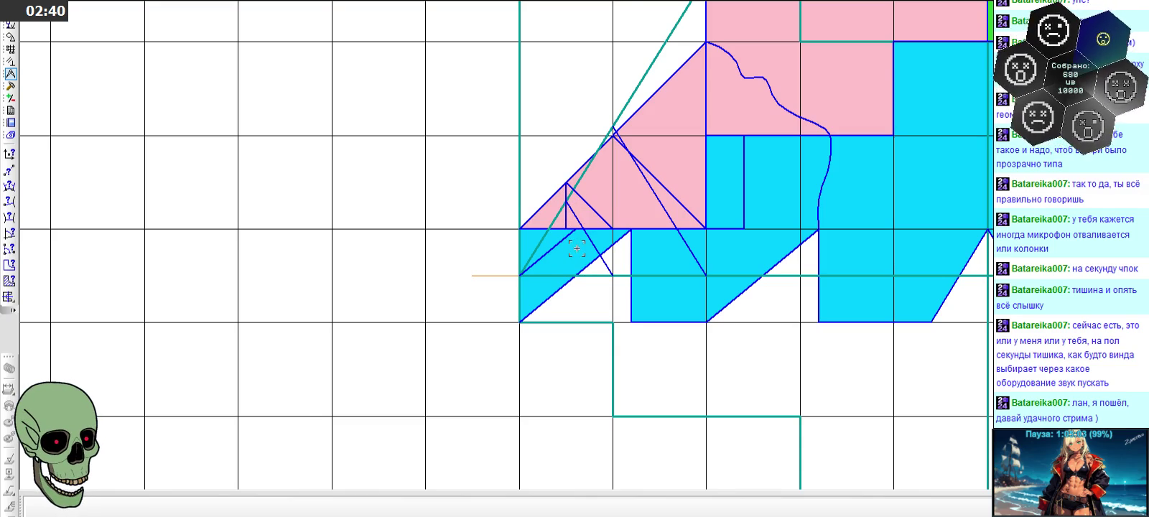
pyautogui.scroll(1, 524, 251)
pyautogui.scroll(2, 524, 251)
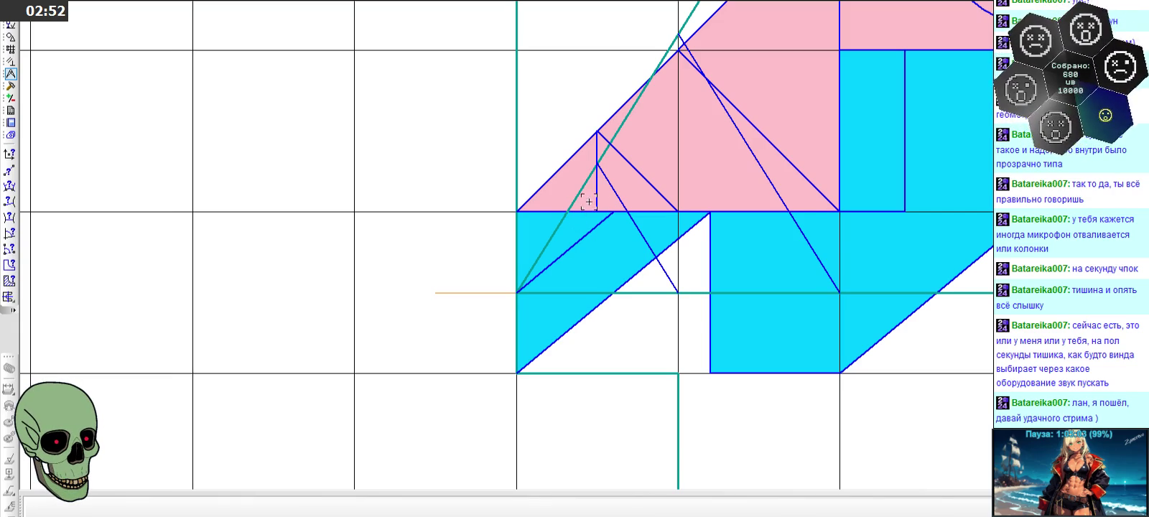
pyautogui.click(615, 192)
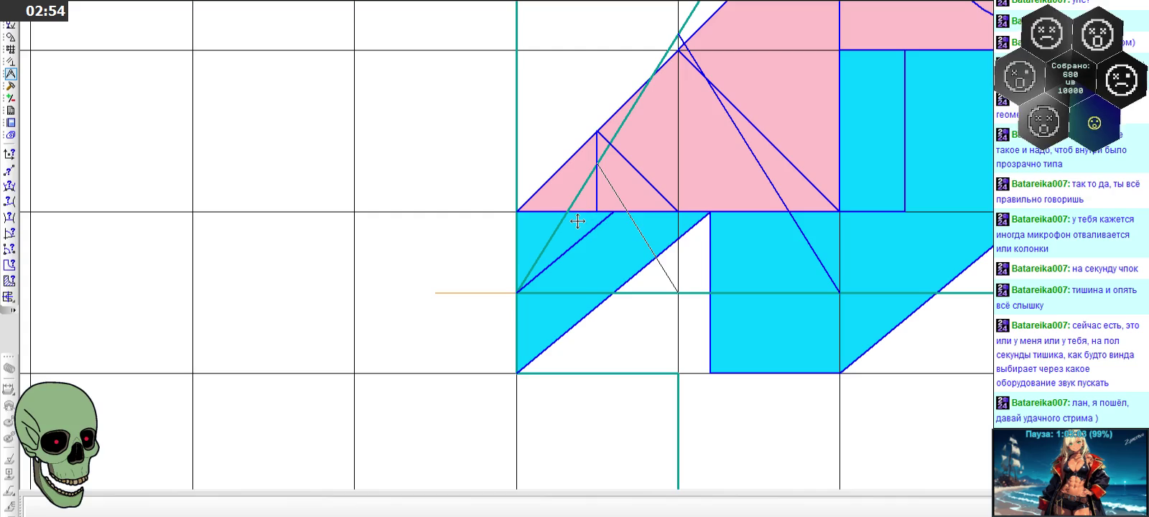
pyautogui.click(553, 177)
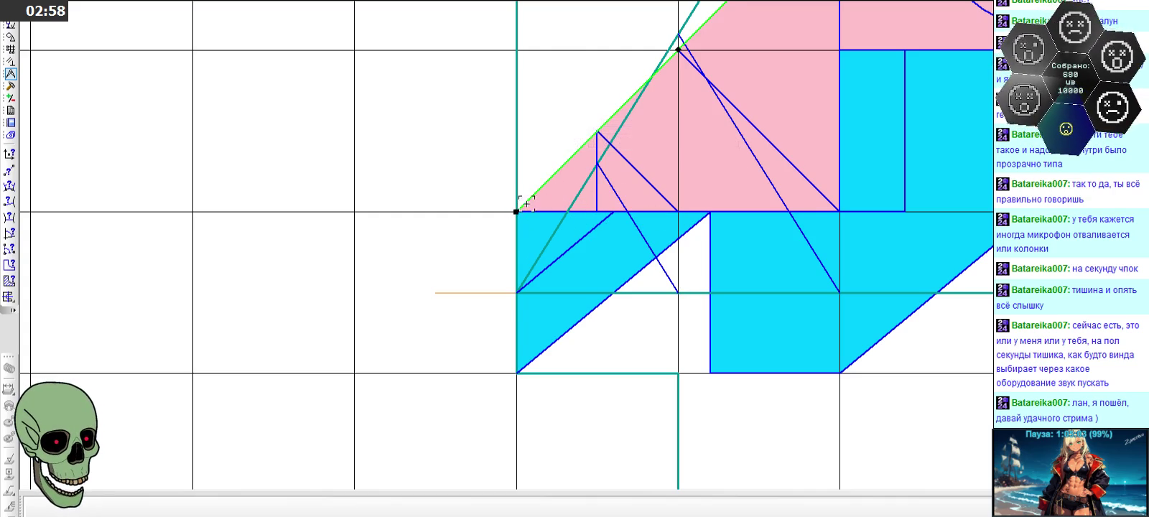
pyautogui.scroll(3, 542, 172)
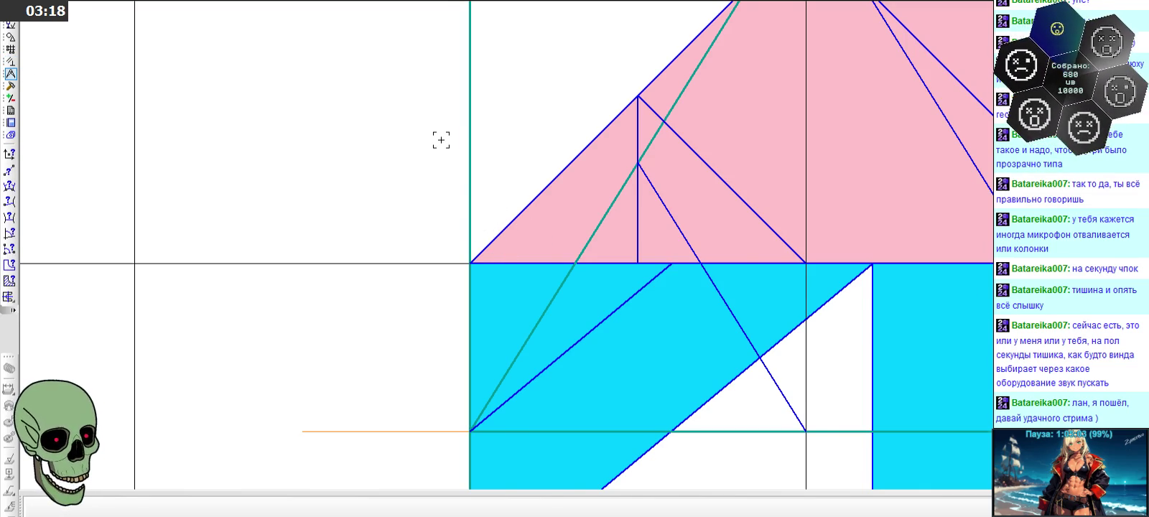
pyautogui.scroll(-2, 441, 136)
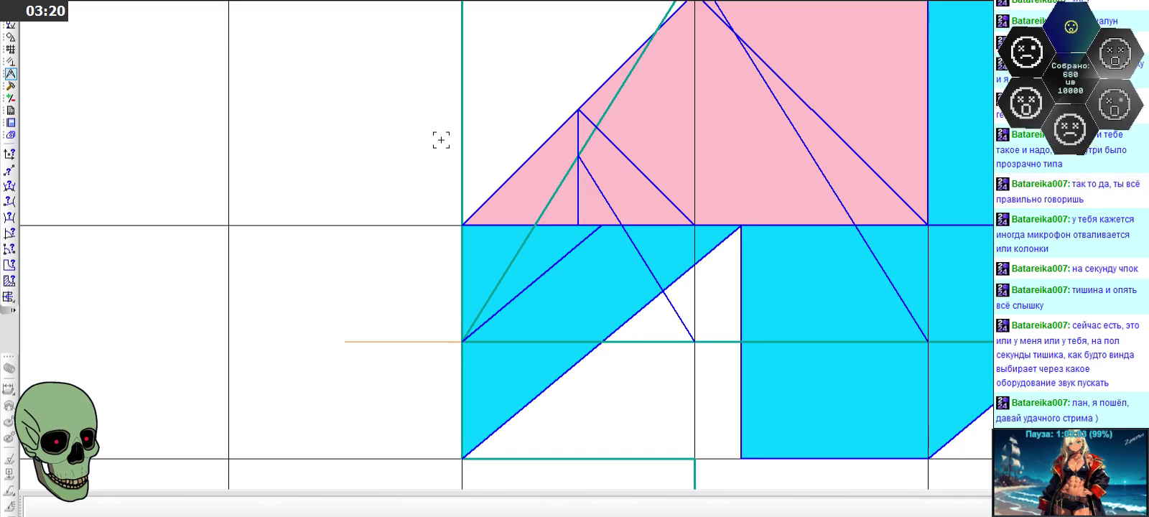
pyautogui.click(645, 176)
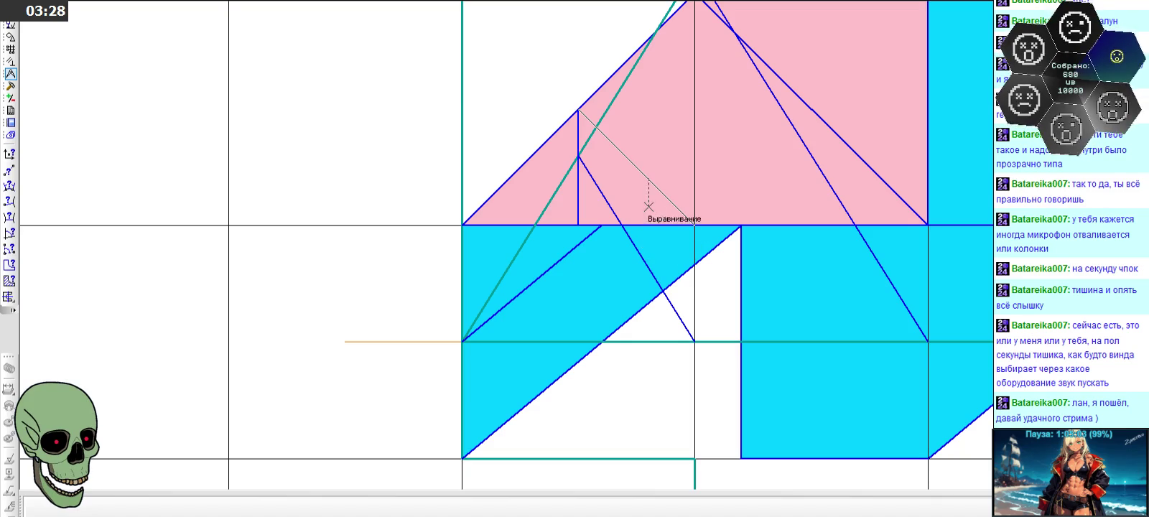
pyautogui.click(648, 206)
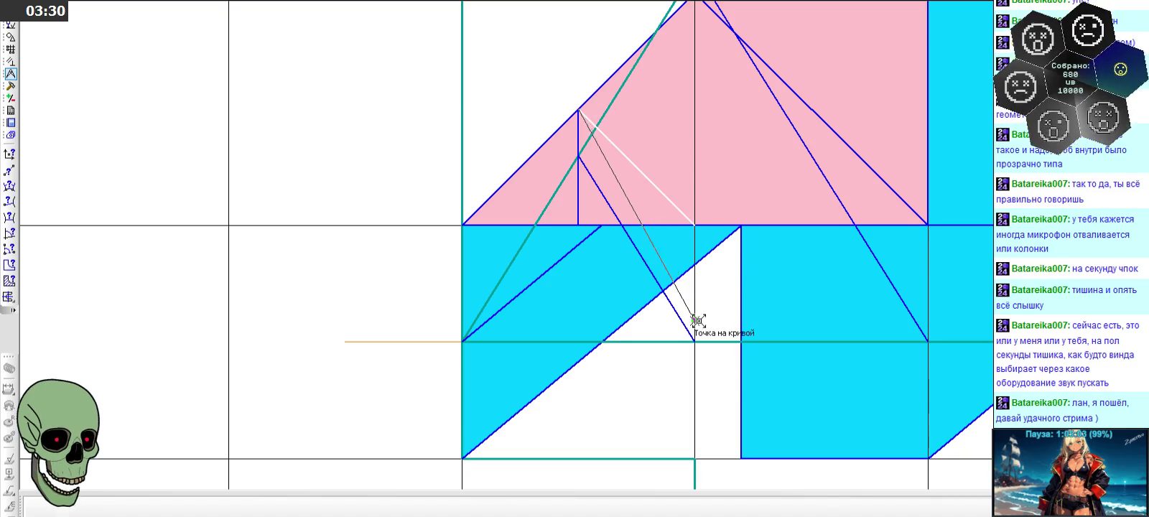